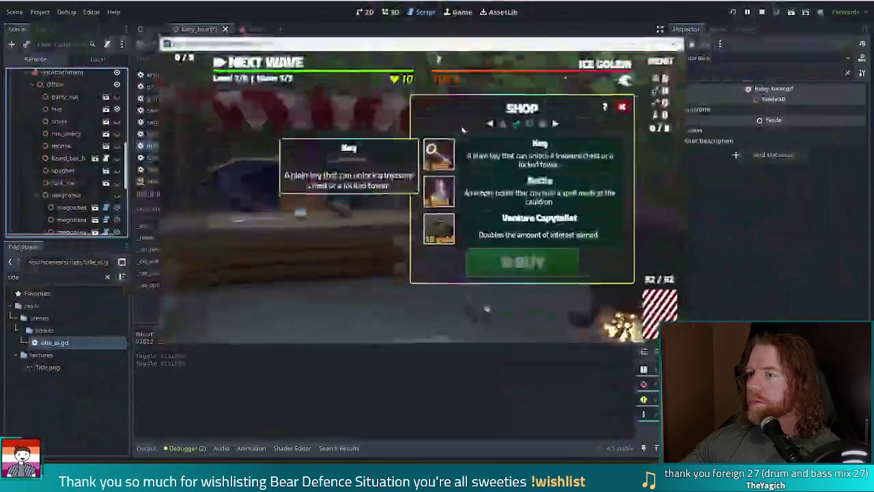
- Stop the running game playtest with F8
key("F8")
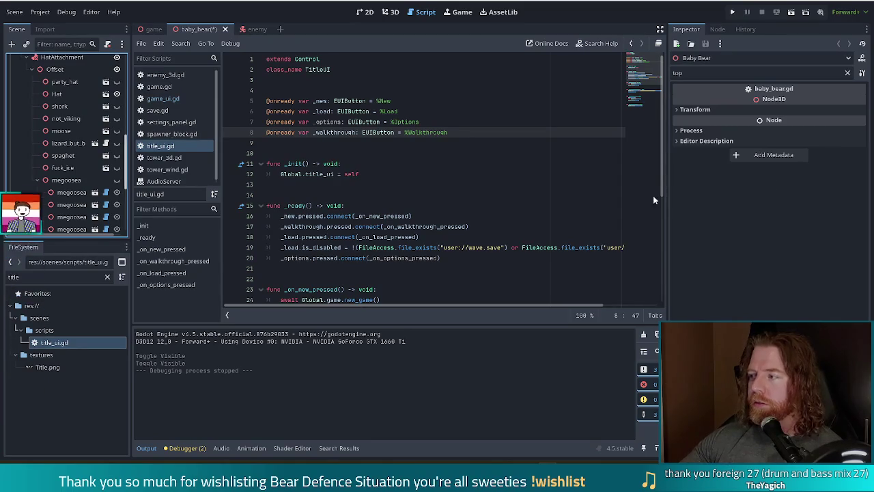
- Save the unsaved baby_bear scene
left_click(497, 164)
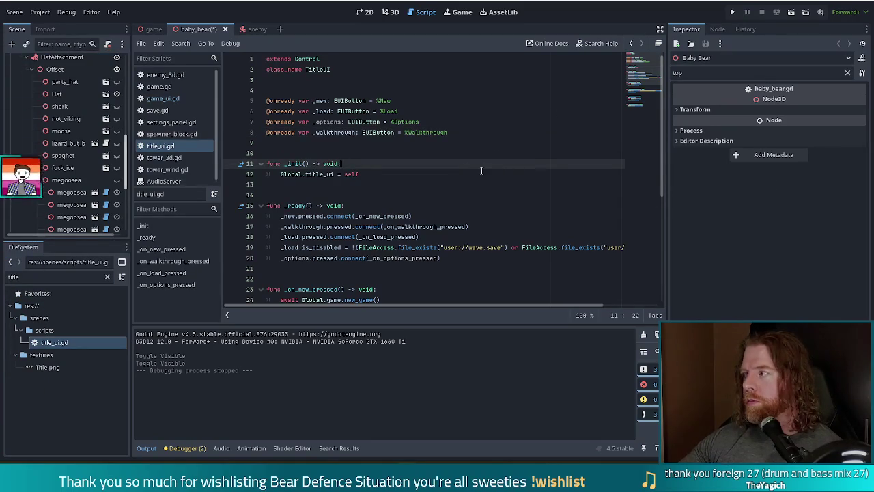
left_click(532, 153)
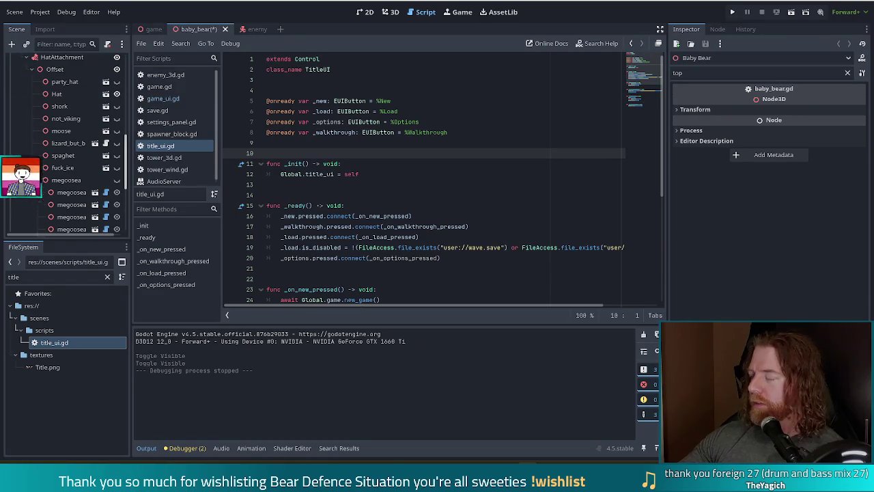
left_click(345, 93)
key("ctrl+s")
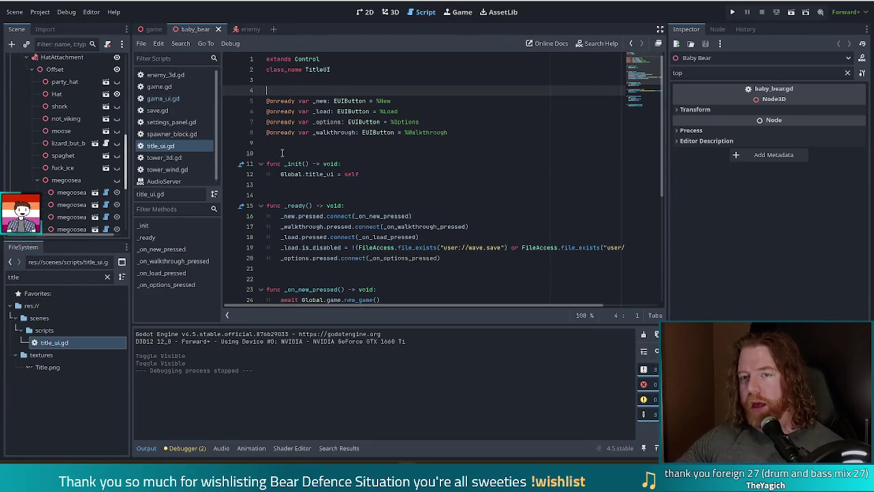
- Switch to the game scene and bring TitleUI's New, Walkthrough, Load and Options buttons into view
left_click(152, 28)
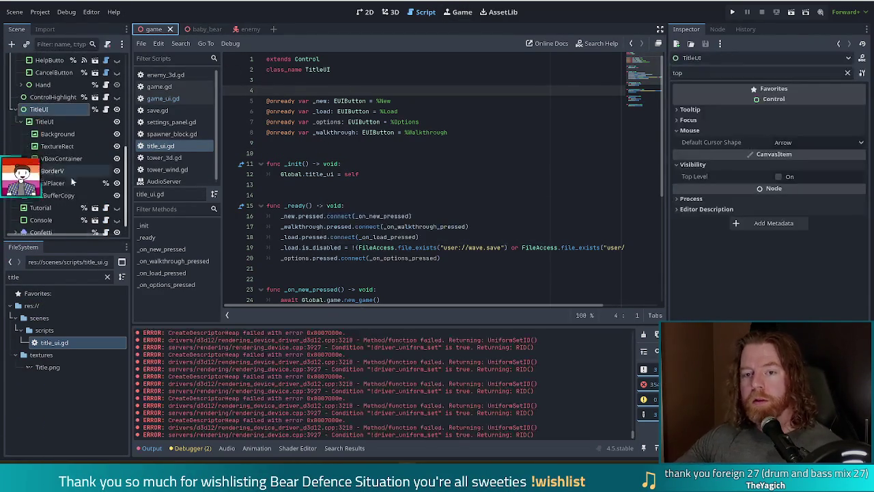
scroll(80, 139, "up", 3)
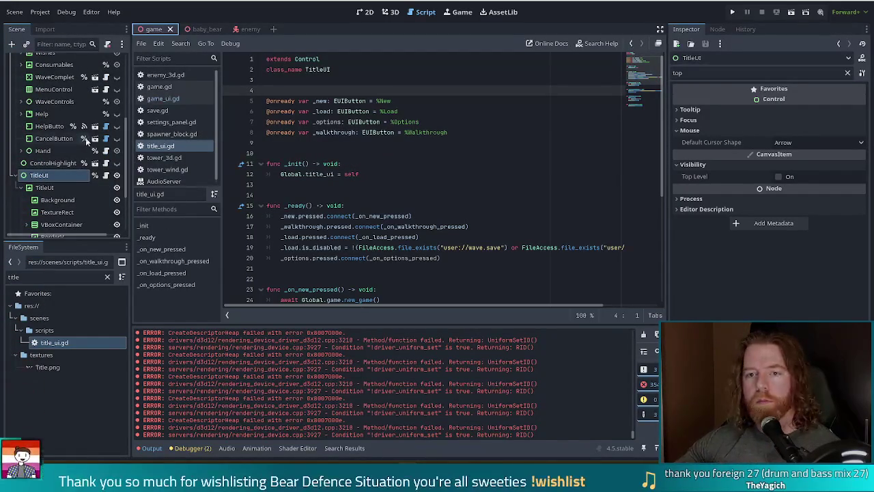
scroll(73, 179, "up", 1)
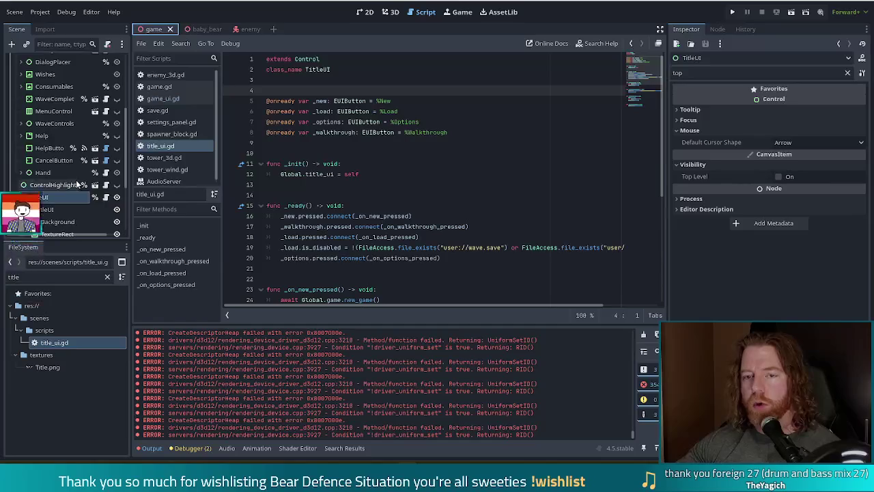
scroll(70, 186, "down", 3)
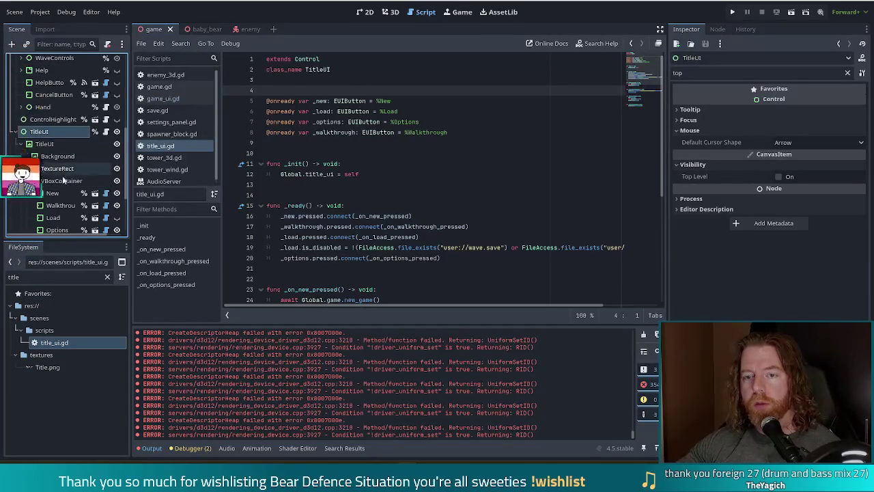
scroll(68, 191, "down", 2)
- Duplicate the Options button, rename the copy to Feedback, and clear the Inspector filter
left_click(77, 164)
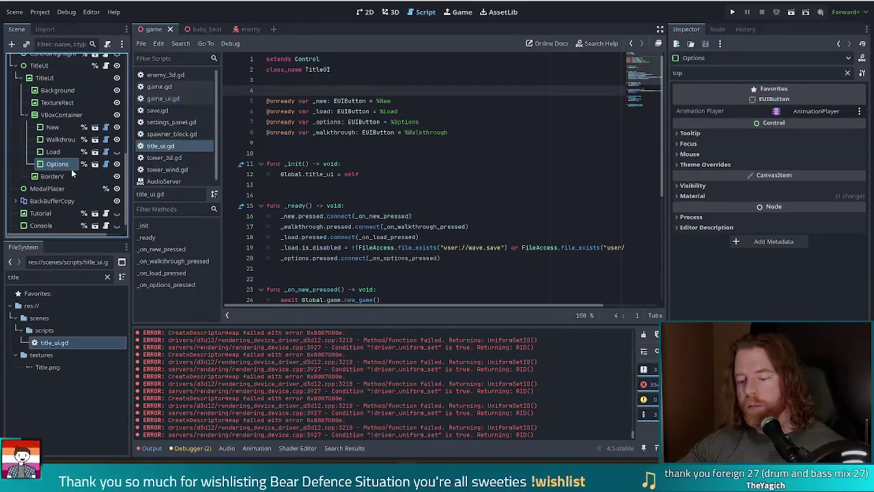
key("ctrl+d")
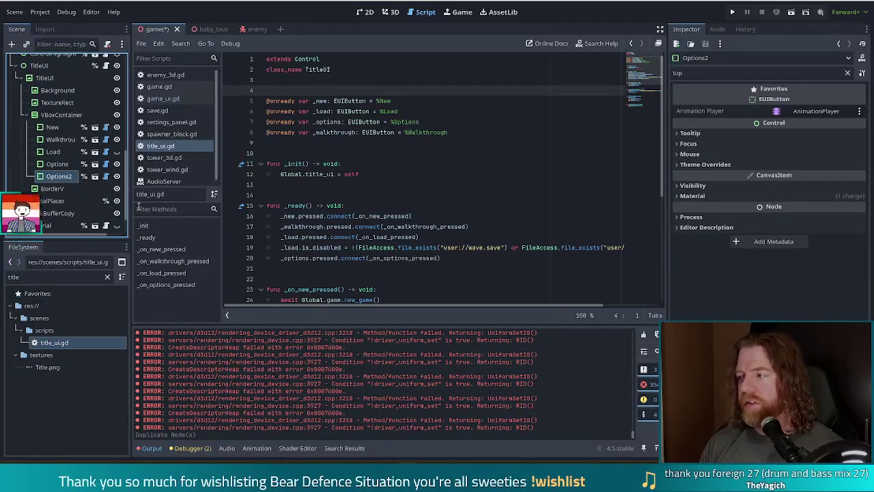
key("F2")
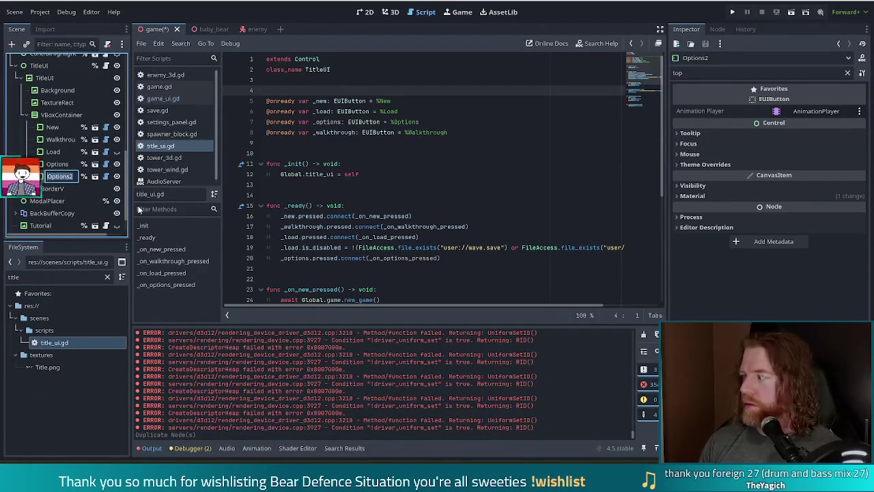
type("Feedba")
key("Escape")
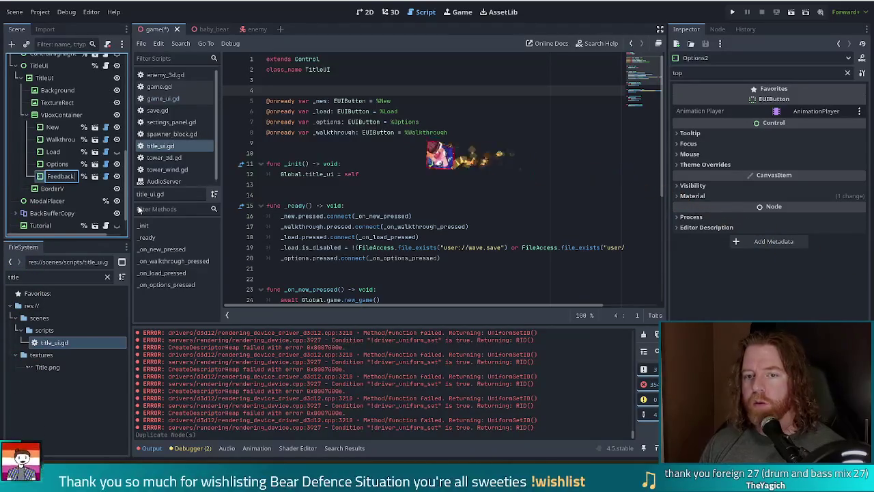
key("Return")
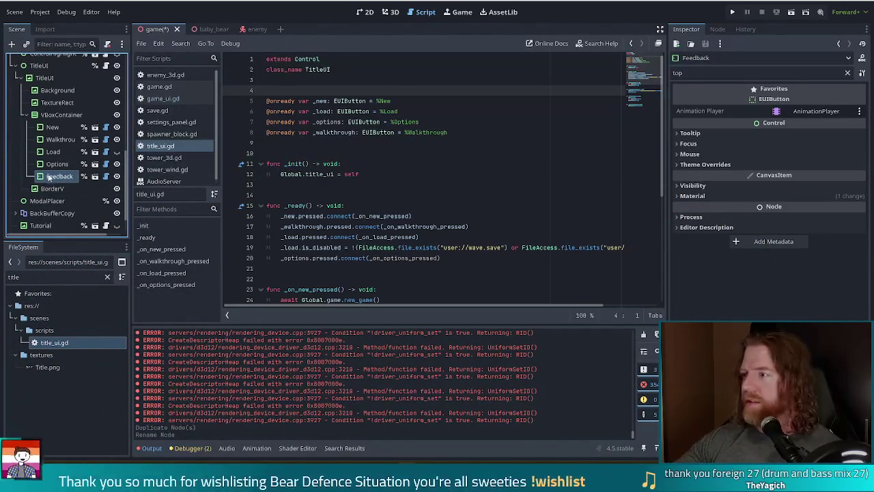
left_click(847, 73)
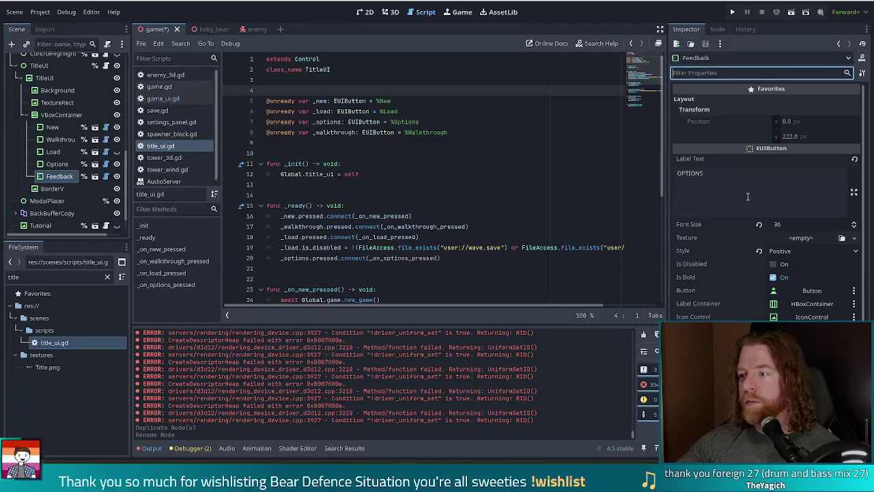
- Start editing the Feedback button's label by selecting the OPTIONS text
left_click(725, 183)
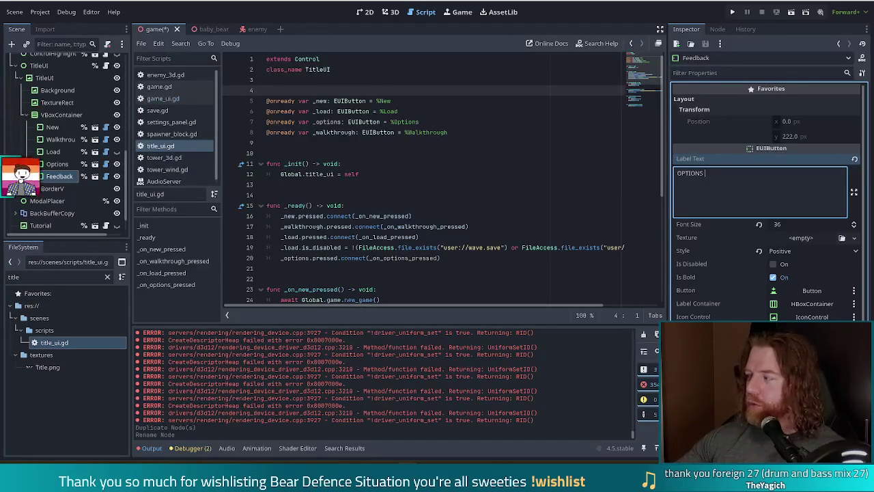
double_click(705, 172)
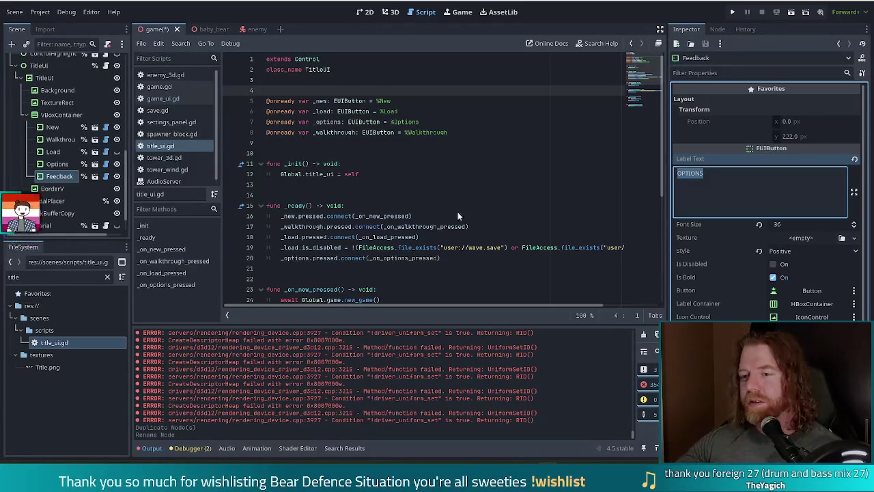
left_click(478, 134)
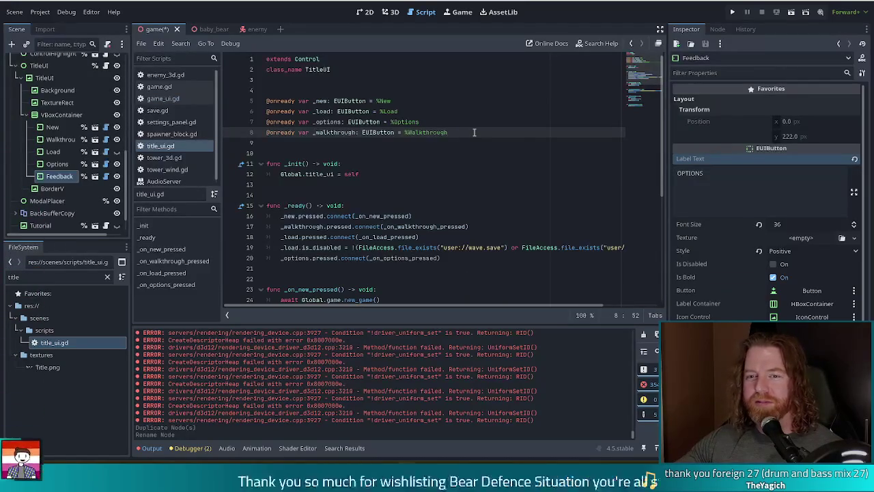
- Duplicate the _walkthrough variable line, rename the copy to _feedback, and save title_ui.gd
left_click_drag(474, 131, 483, 119)
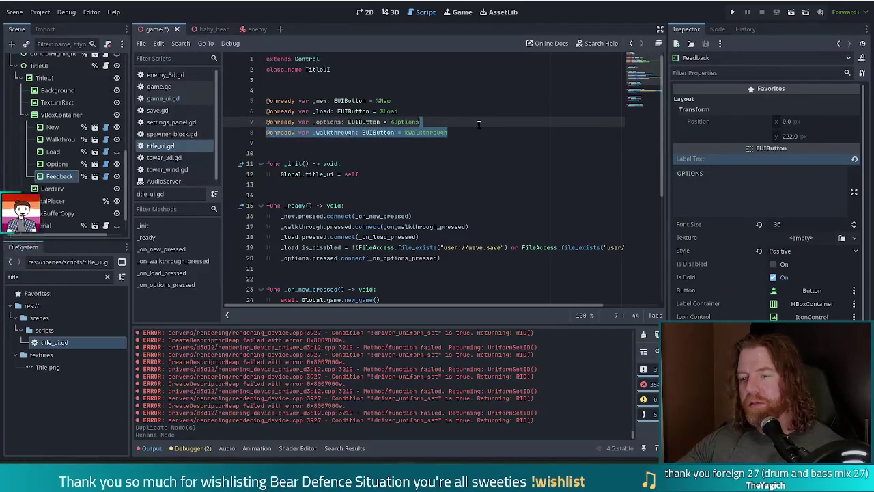
key("ctrl+shift+d")
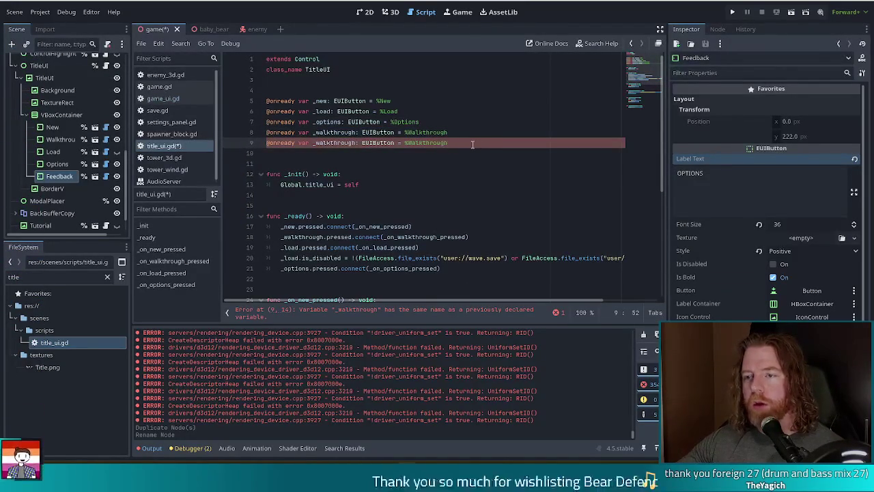
double_click(347, 143)
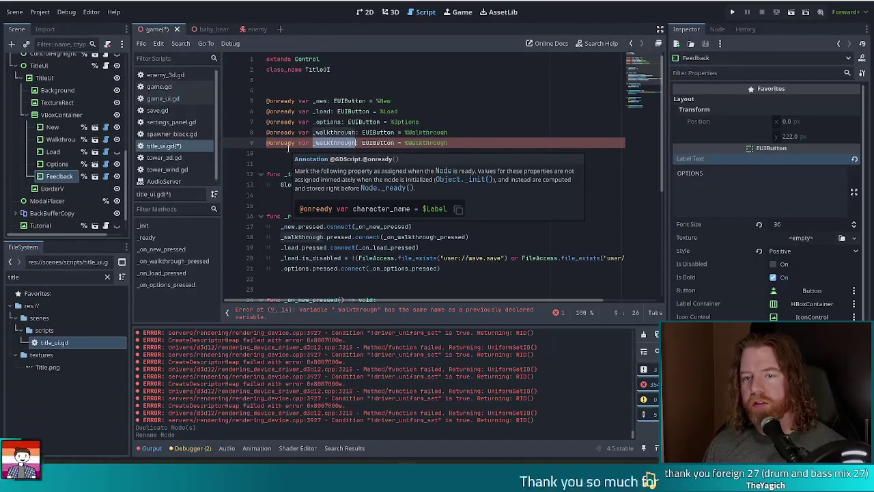
type("_walkthro")
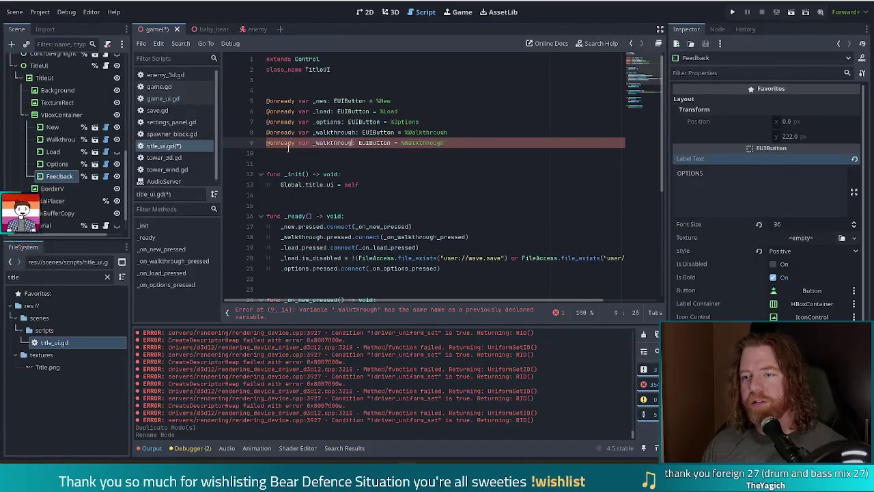
key("BackSpace")
key("BackSpace")
key("BackSpace")
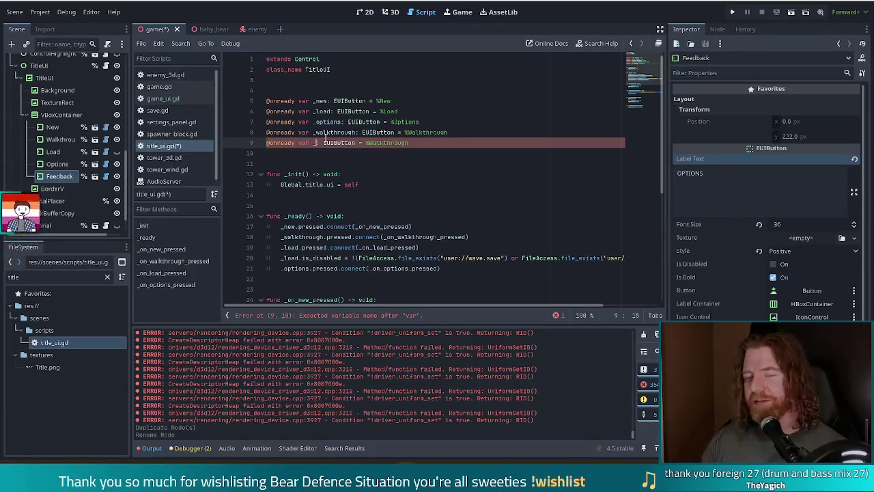
type("feedback")
key("ctrl+s")
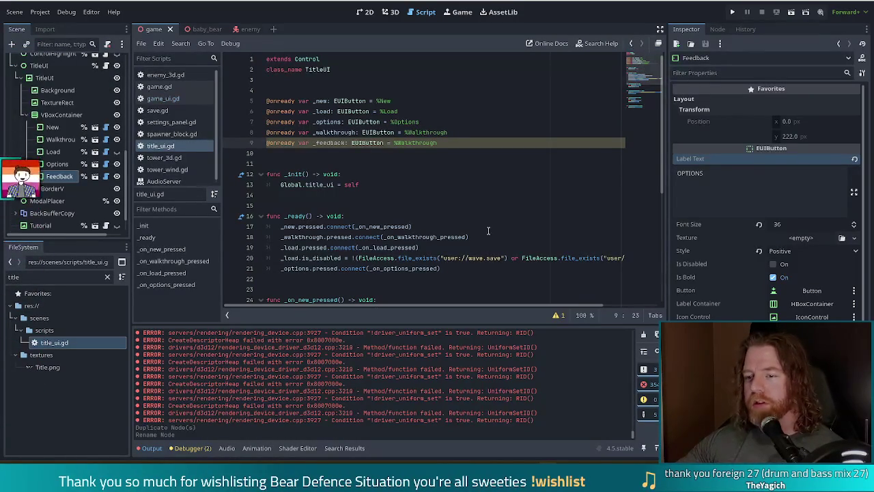
scroll(450, 250, "down", 2)
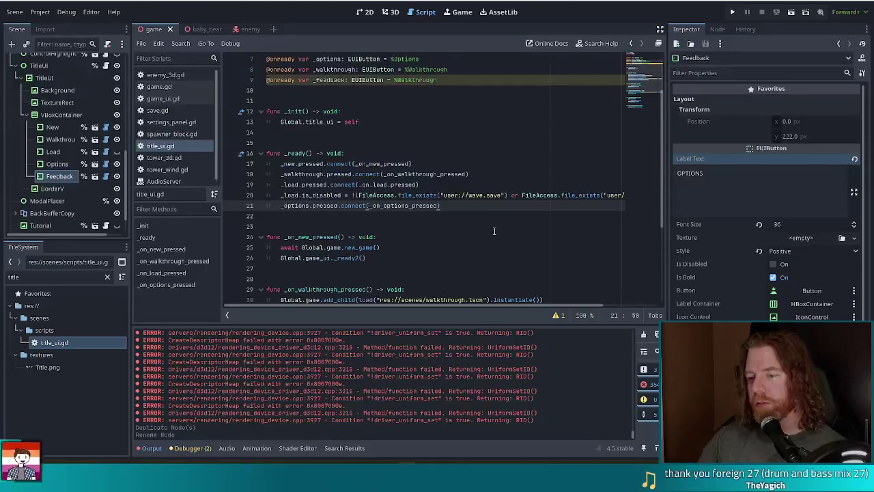
- Add a _ready line connecting _feedback.pressed to _on_feedback_pressed
key("Return")
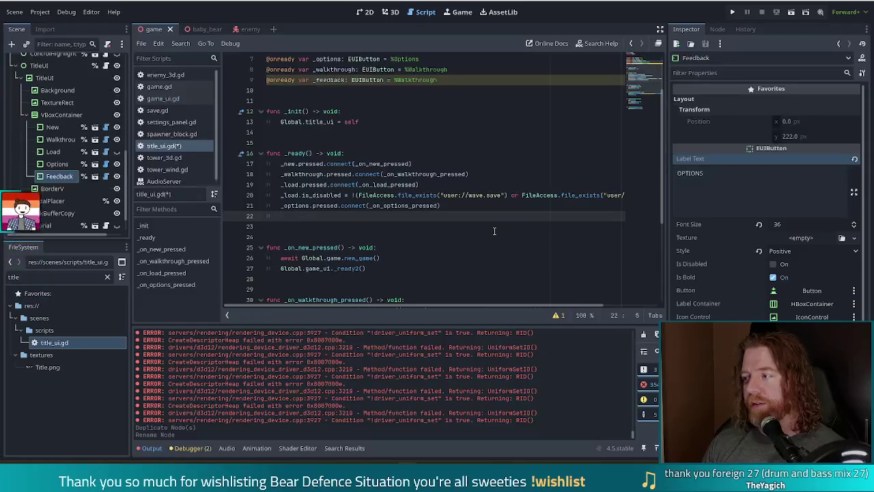
type("_")
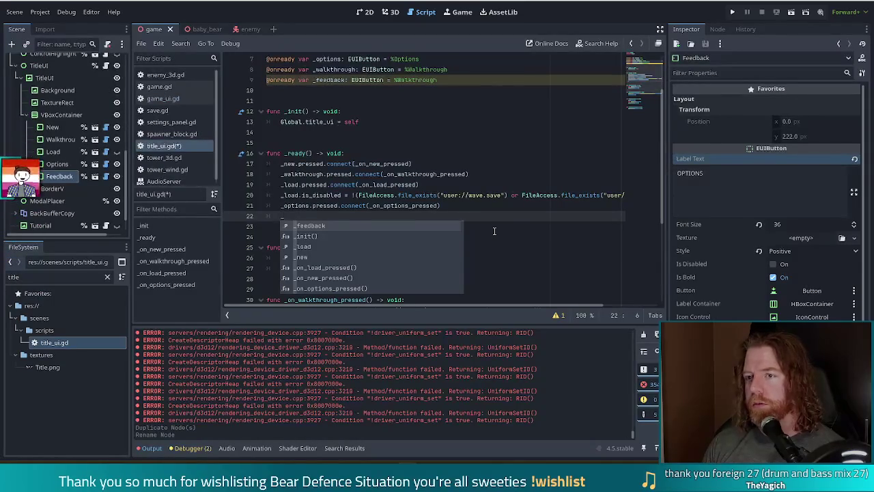
type("feed")
key("Return")
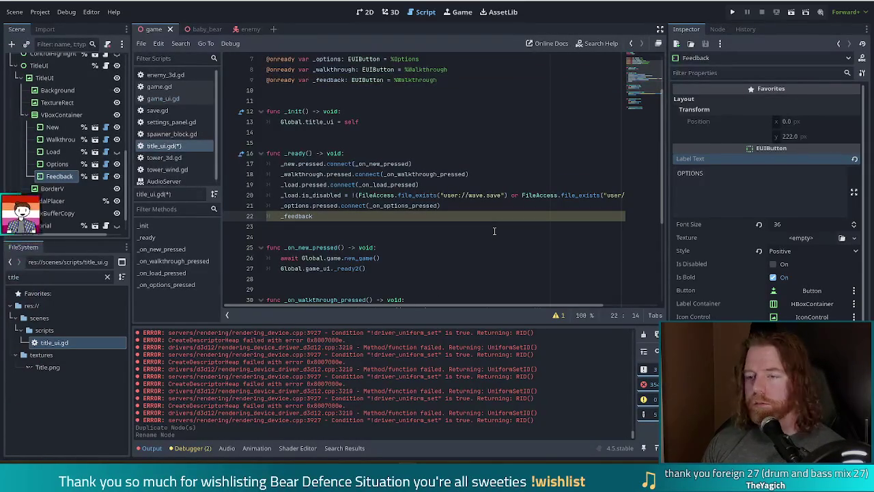
type(".pressed")
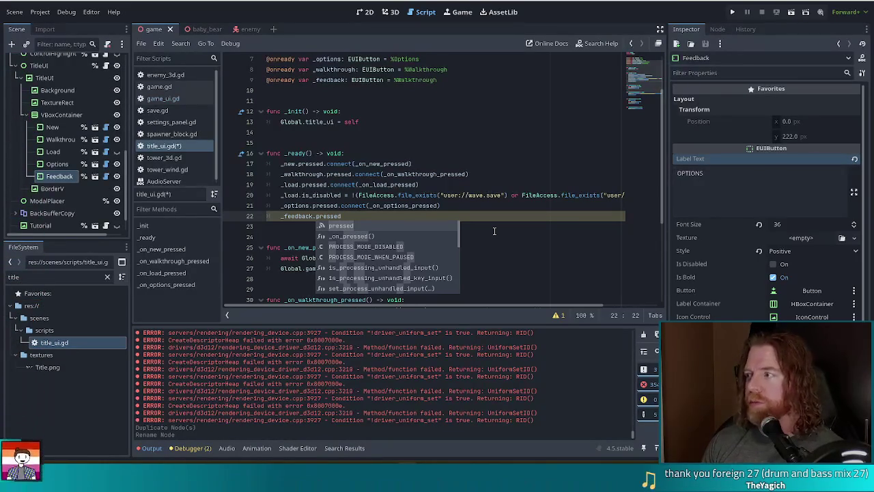
type(".con")
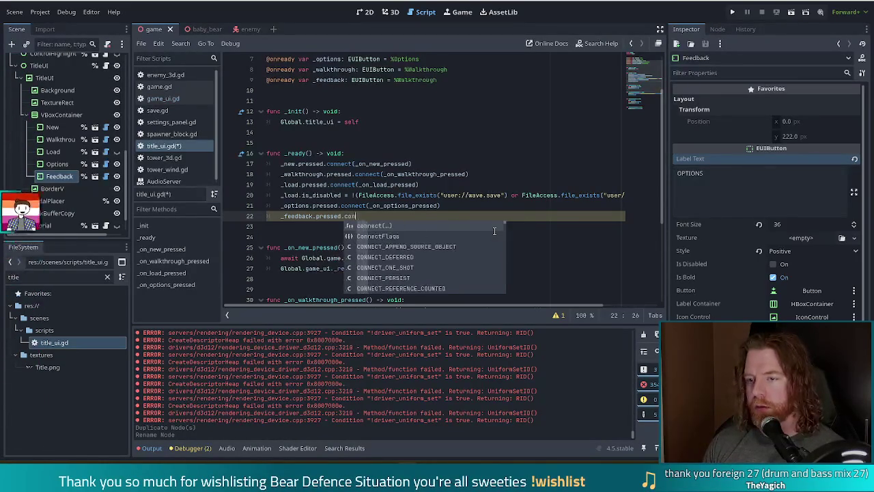
type("nect(_on")
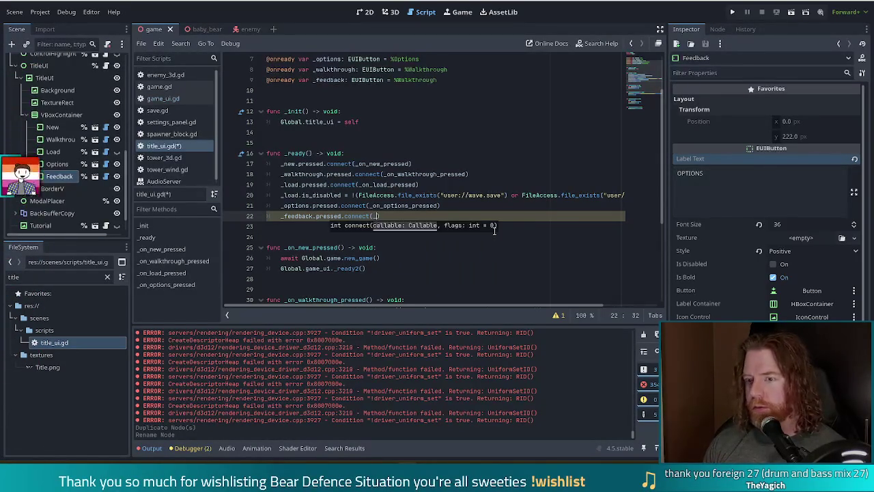
type("_feedback_")
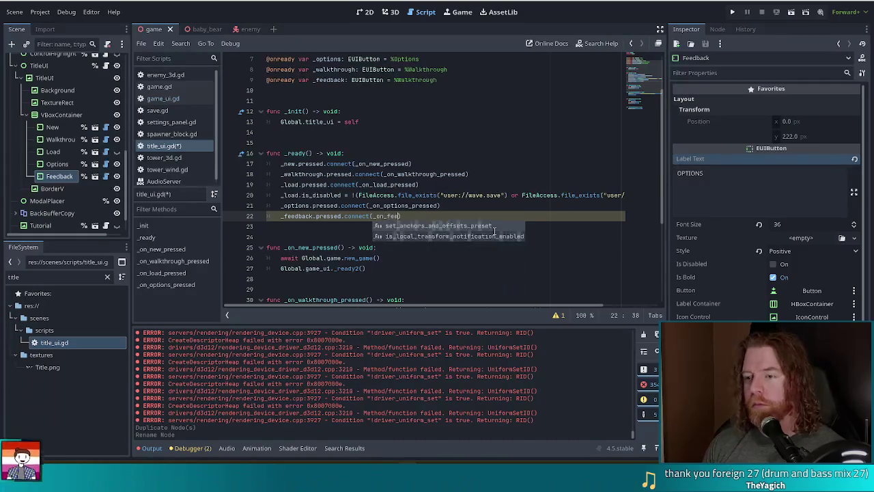
type("pressed")
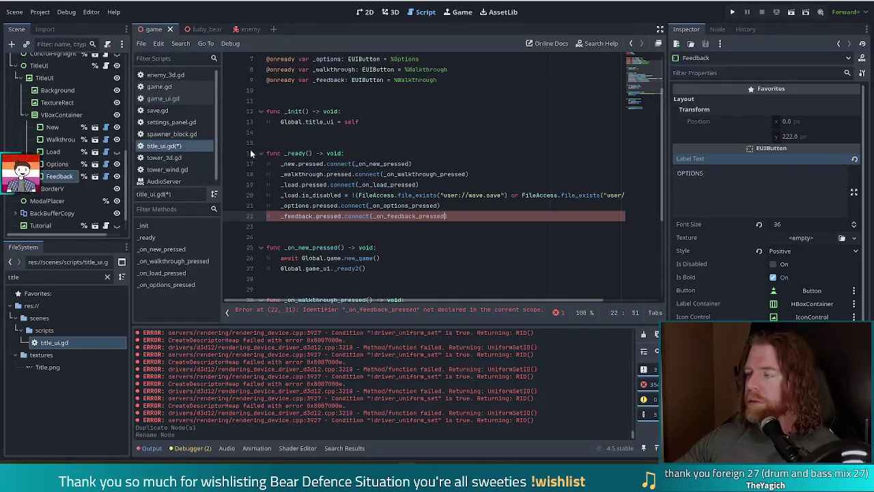
- Write a func _on_feedback_pressed() -> void: header below _on_options_pressed, with an indented body line
left_click(485, 218)
scroll(628, 151, "down", 5)
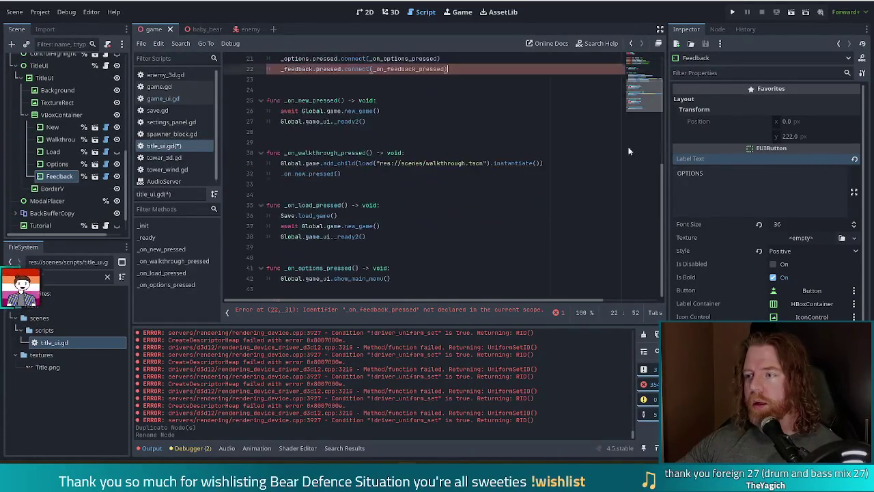
left_click(390, 278)
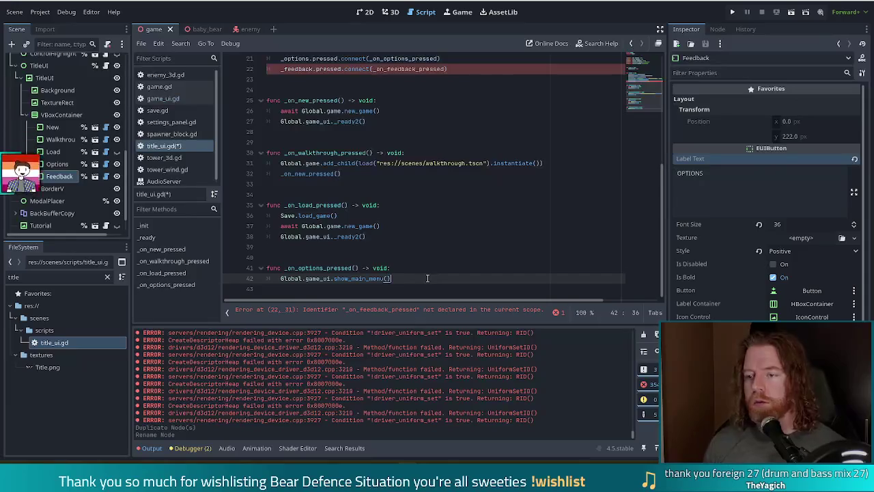
key("Return")
key("Return")
key("Return")
type("func _onfeed")
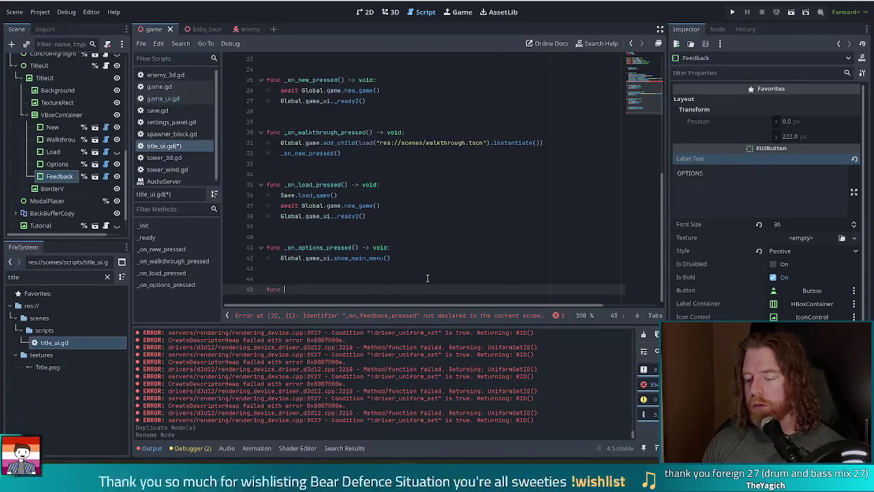
key("BackSpace")
key("BackSpace")
key("BackSpace")
type("_feedback_pressed()")
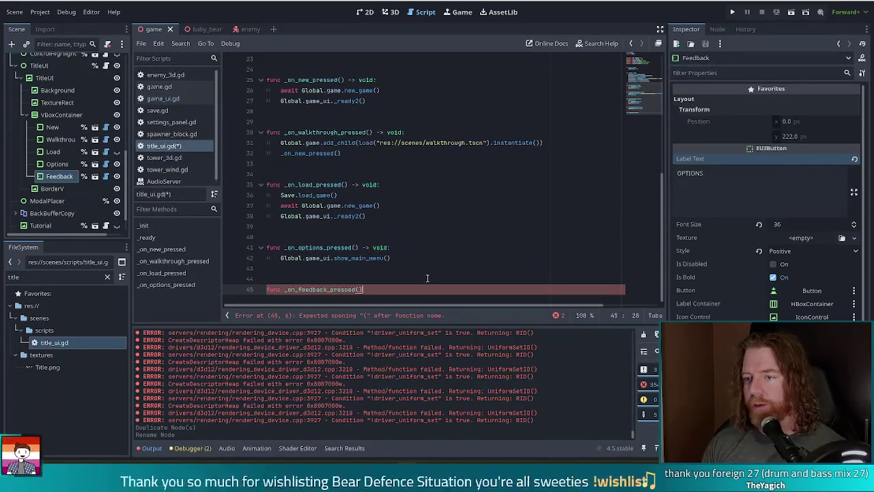
type(" -> voi")
key("BackSpace")
key("BackSpace")
key("BackSpace")
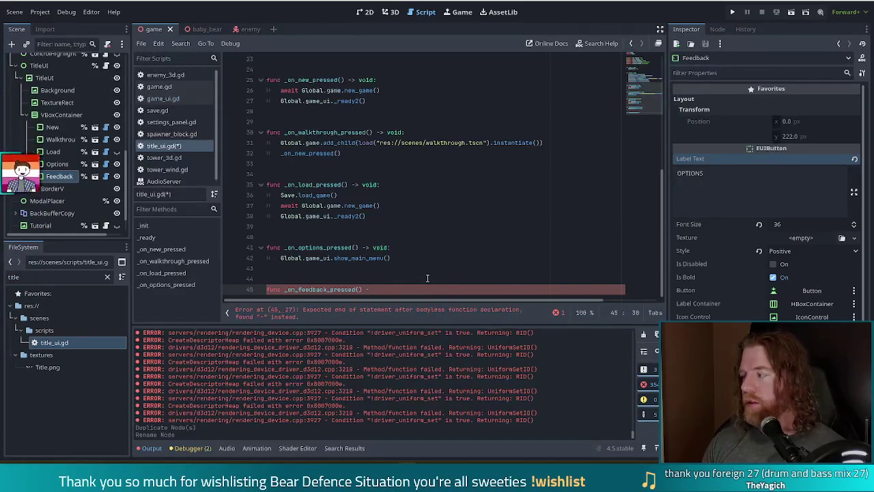
type("> v")
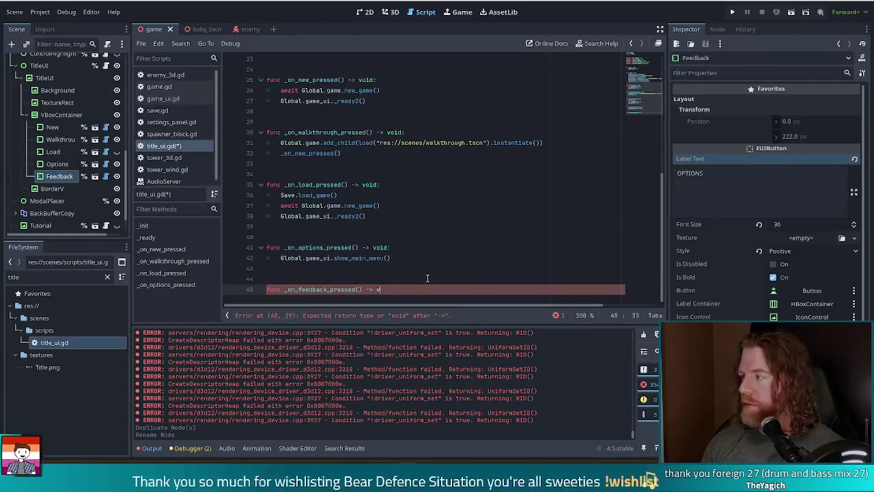
type("oid")
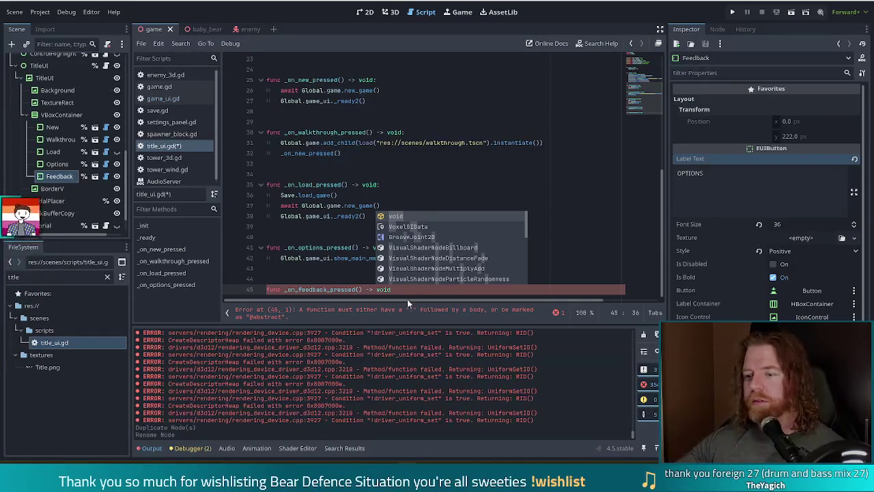
key("Escape")
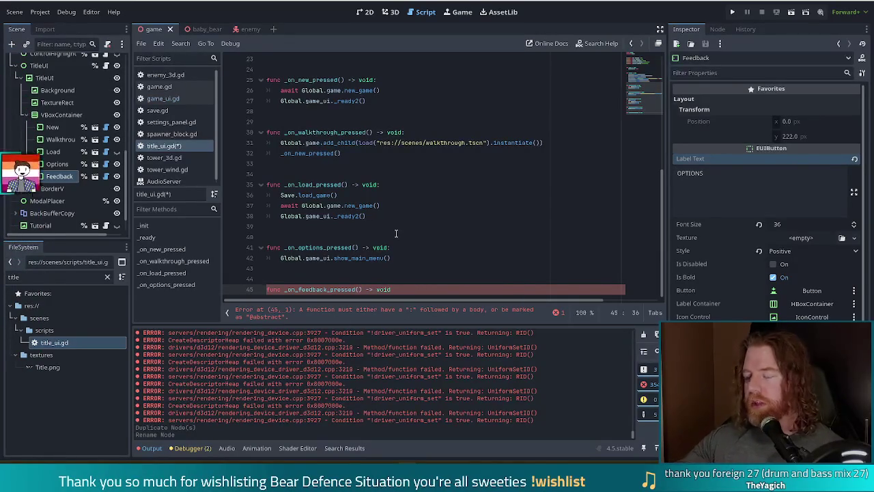
type(":")
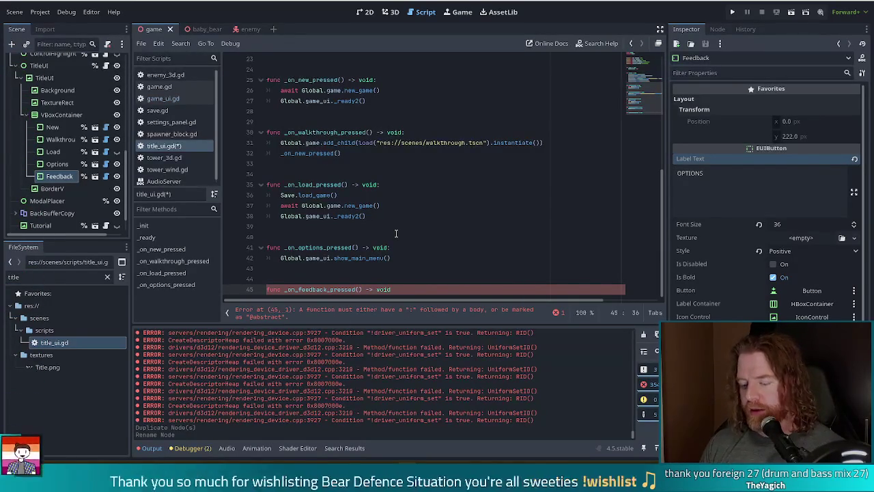
key("Return")
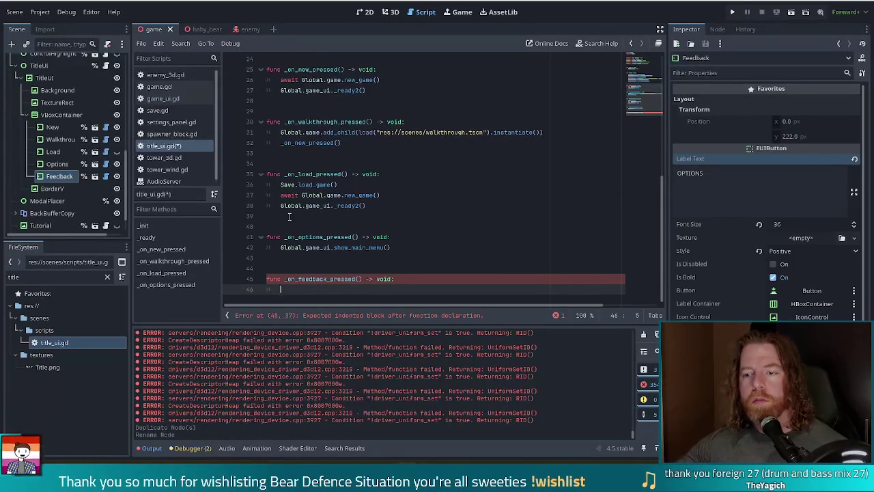
- Give _on_feedback_pressed a pass body and save title_ui.gd
type("pass")
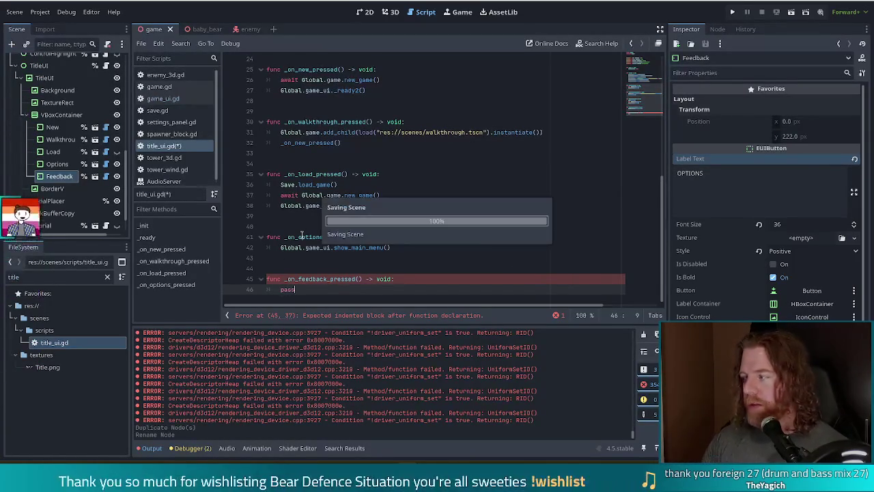
key("ctrl+s")
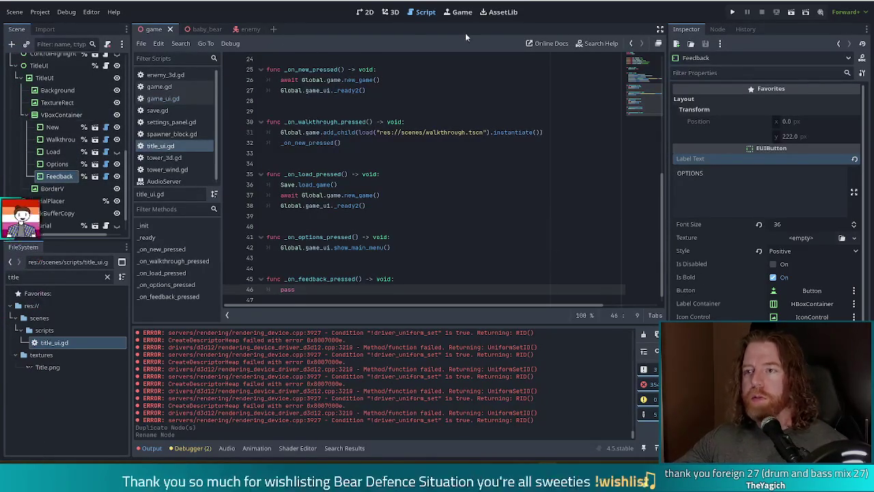
- Add a RichTextLabel node in the 2D title scene and move it from VBoxContainer onto TitleUI
left_click(365, 11)
key("ctrl+a")
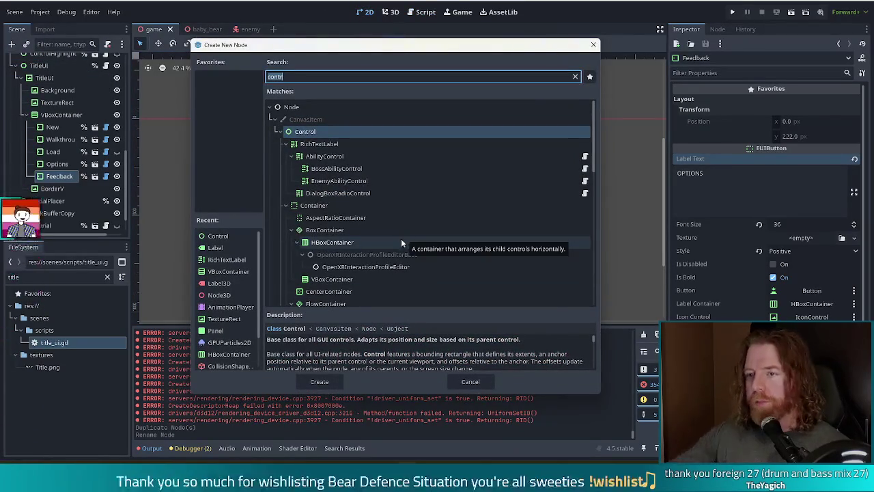
key("Escape")
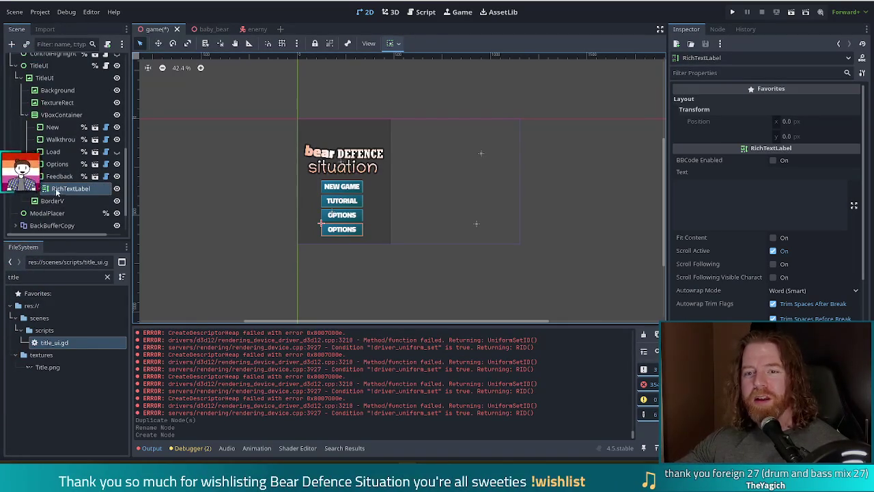
mouse_move(57, 192)
left_mouse_down()
mouse_move(63, 89)
mouse_move(48, 79)
left_mouse_up()
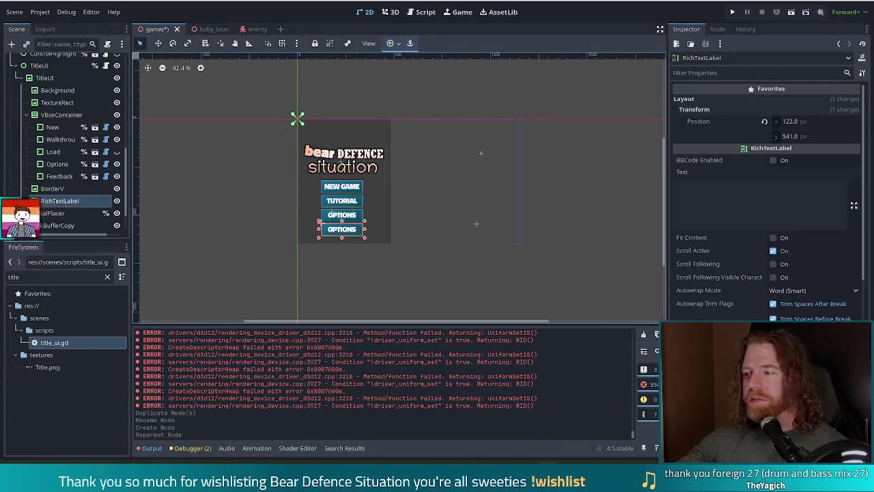
- Make the RichTextLabel the first child of TitleUI, above Background
scroll(737, 280, "down", 5)
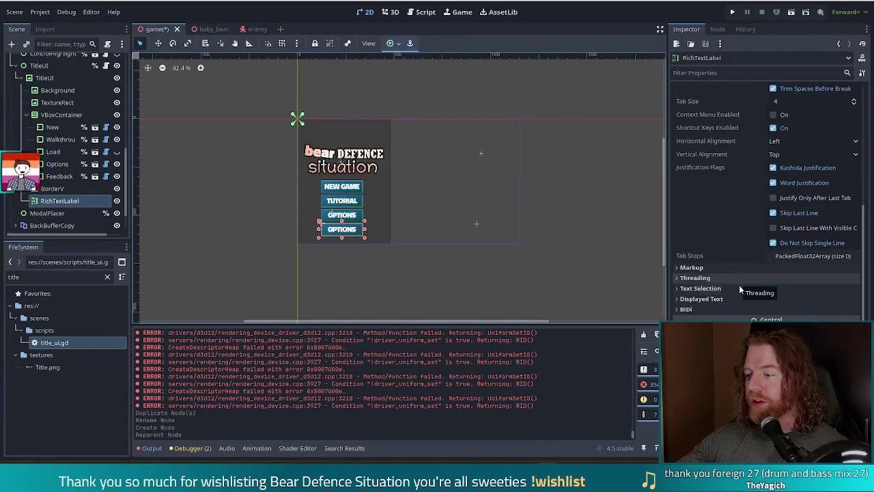
scroll(764, 205, "down", 3)
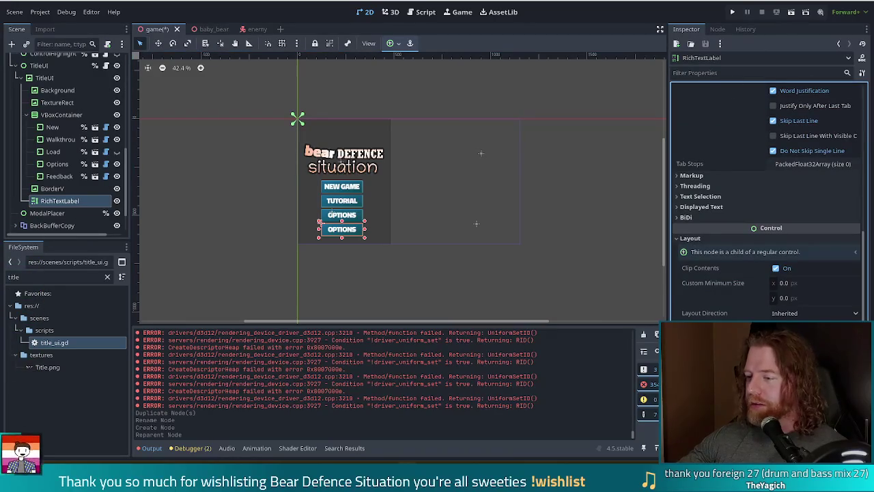
scroll(724, 232, "down", 5)
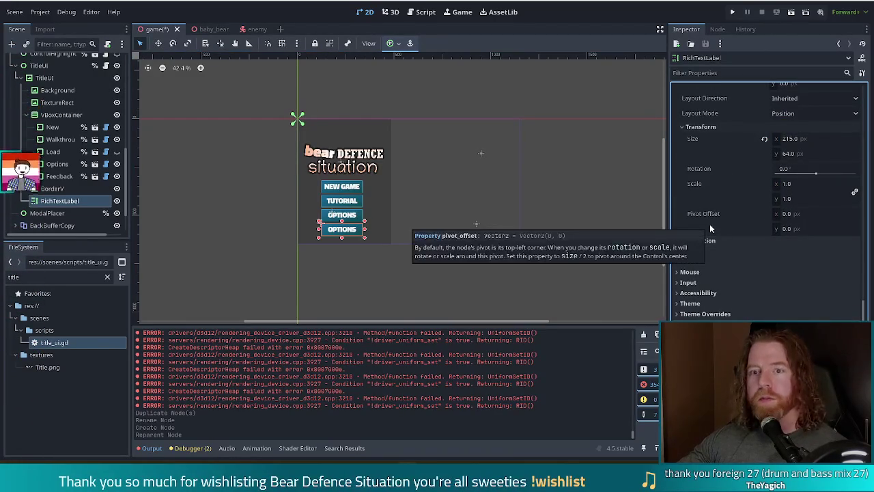
left_click_drag(57, 200, 52, 86)
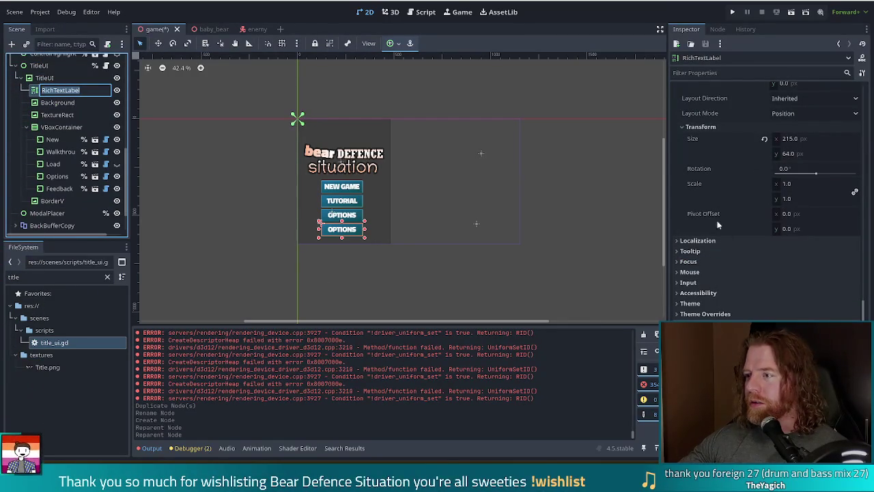
scroll(731, 209, "up", 3)
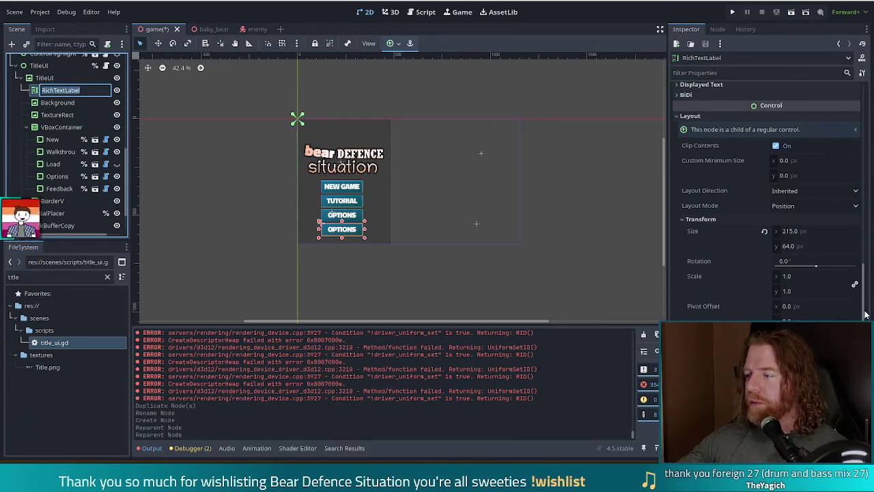
- Set the RichTextLabel's position to 0, 0 and enable BBCode
left_click_drag(865, 314, 866, 86)
left_click(799, 122)
type("0")
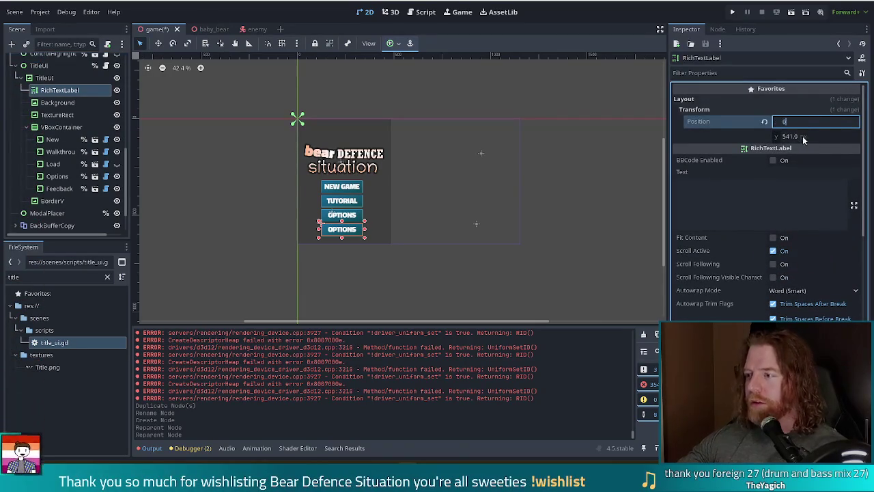
left_click(790, 136)
type("0")
key("Return")
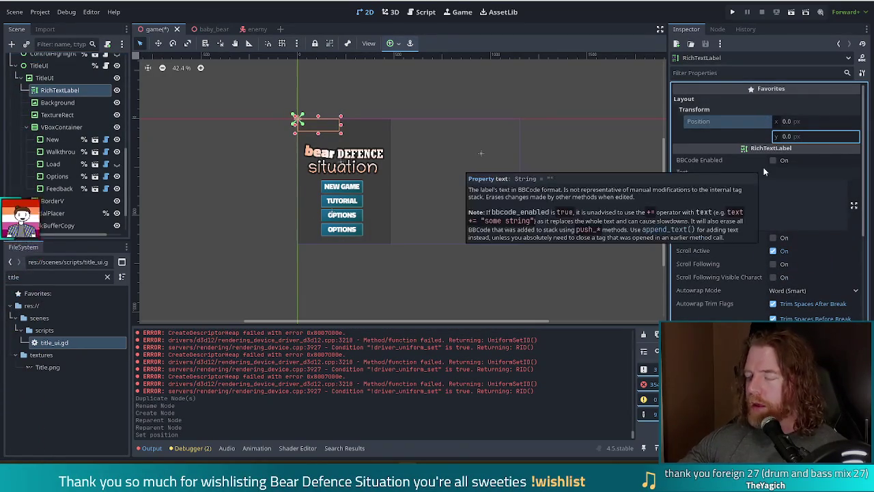
left_click(718, 199)
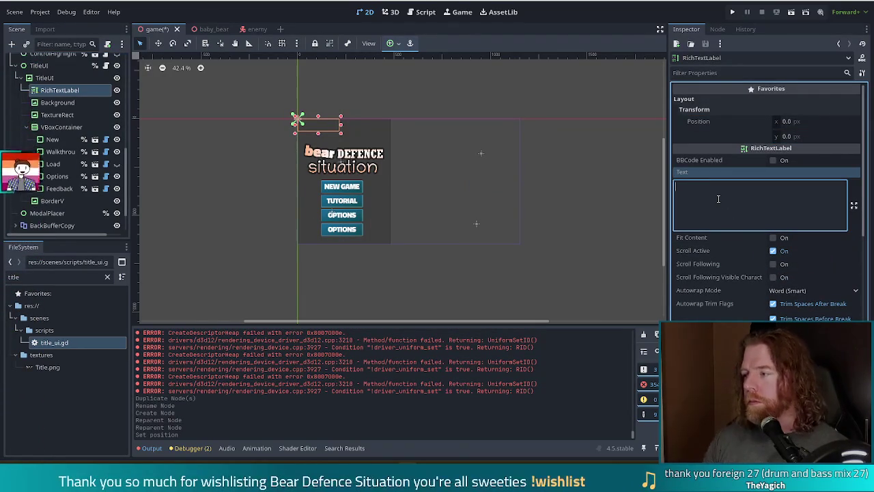
left_click(774, 160)
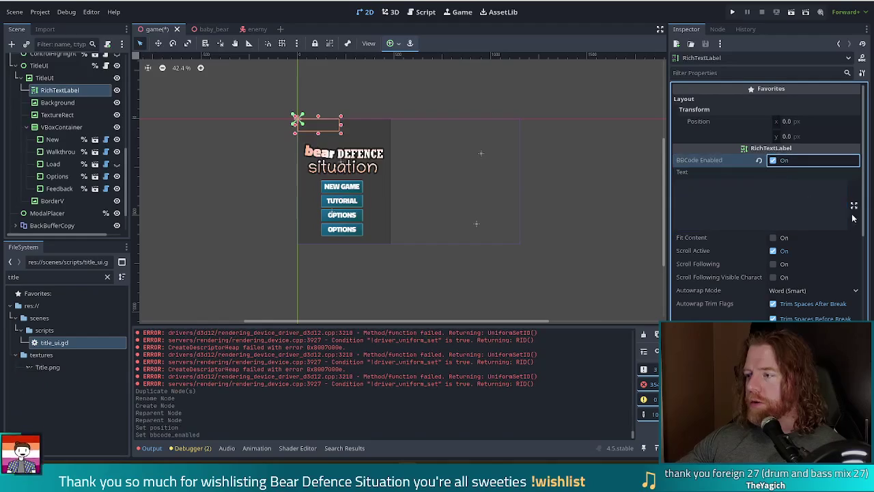
- Open the expanded Edit Text dialog for the RichTextLabel's Text property
left_click(853, 206)
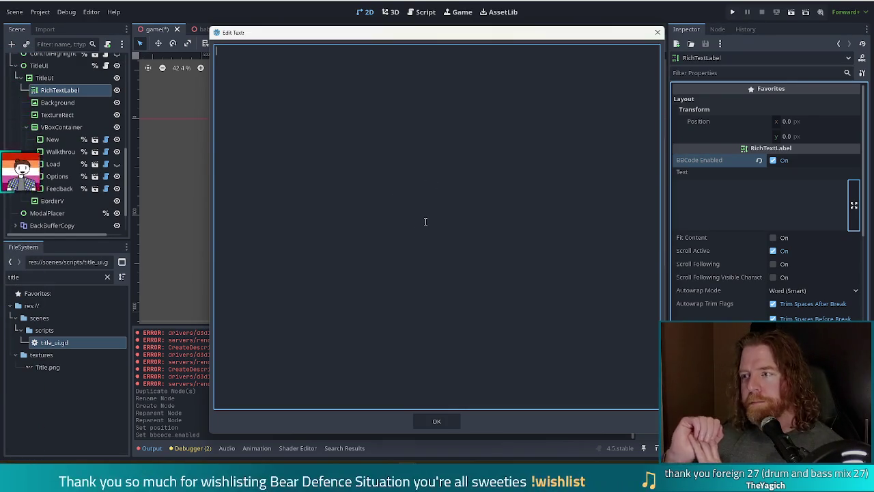
- Type 'Hello, thank you for trying my game!' and begin the paragraph about this playtest's game changes
type("Hell")
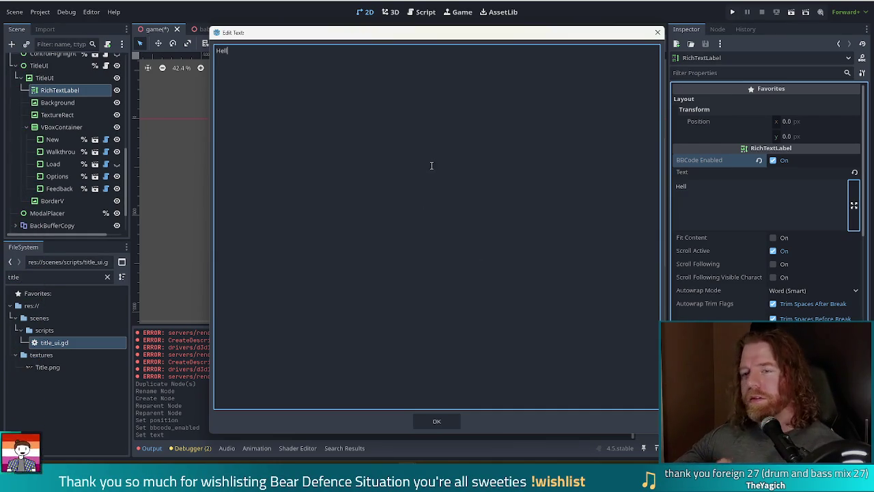
type("o")
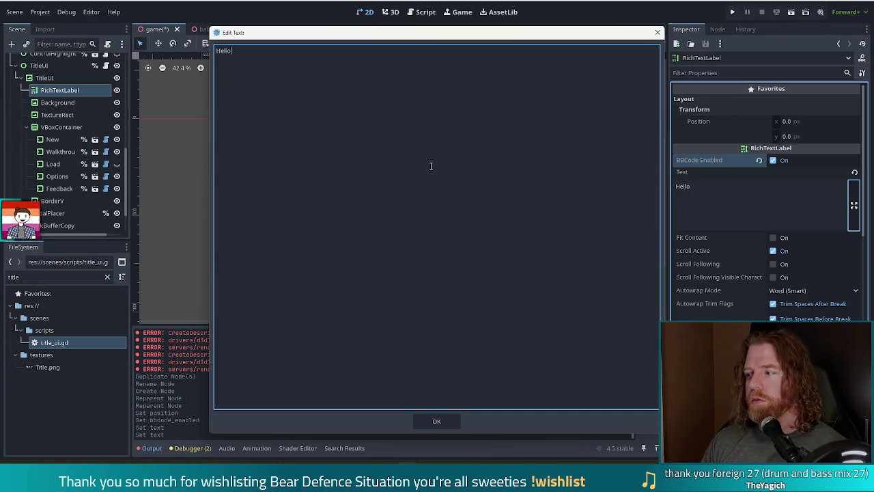
type(", thank you for trying my game!  ")
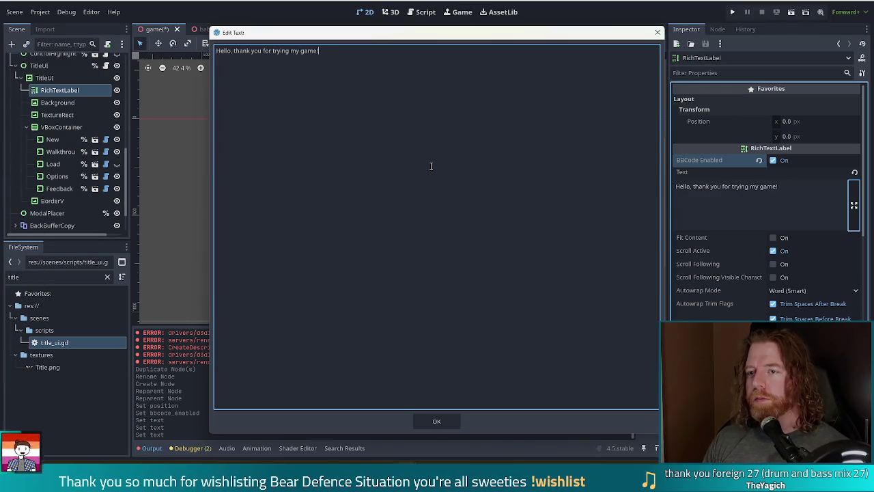
type("This p")
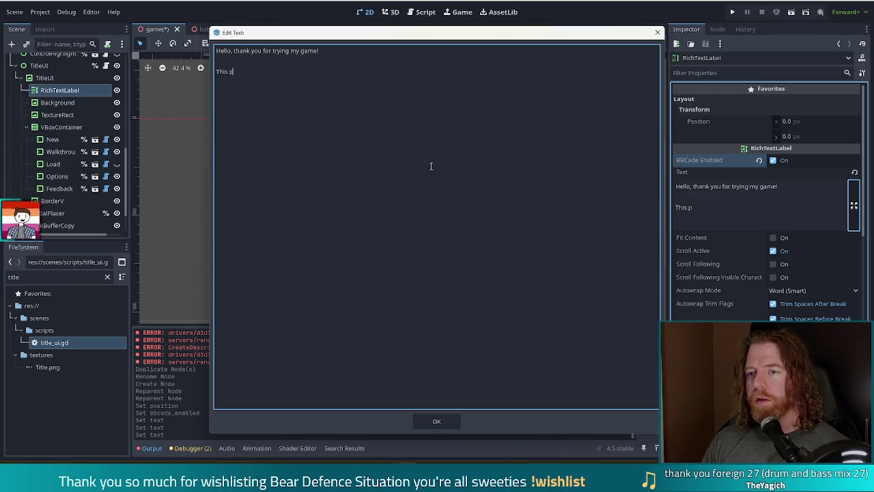
type("laytest i")
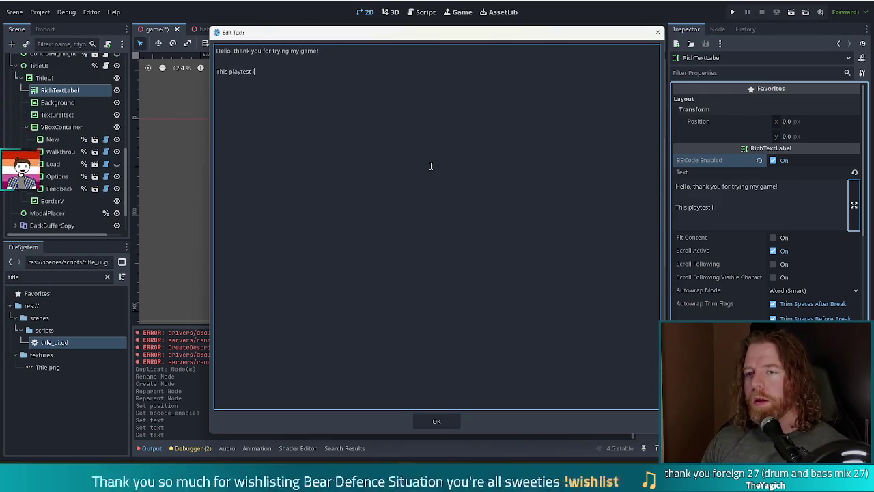
type("s mostly about ")
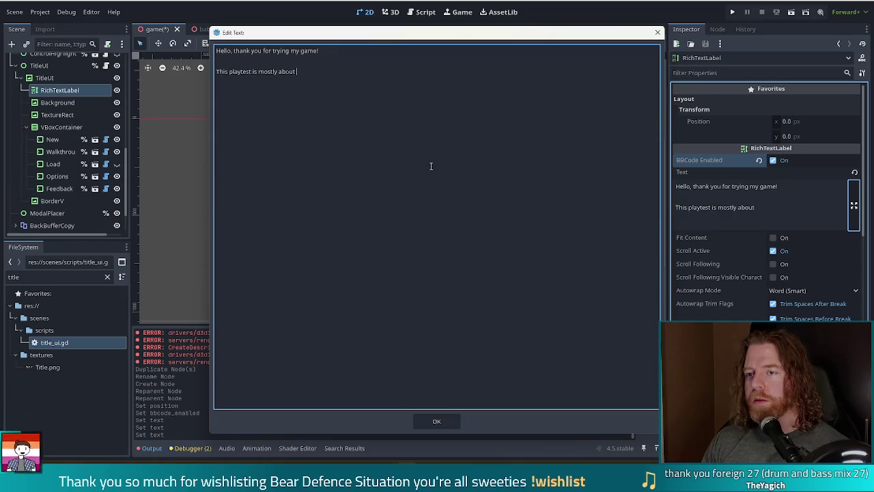
type("a whole bunch of")
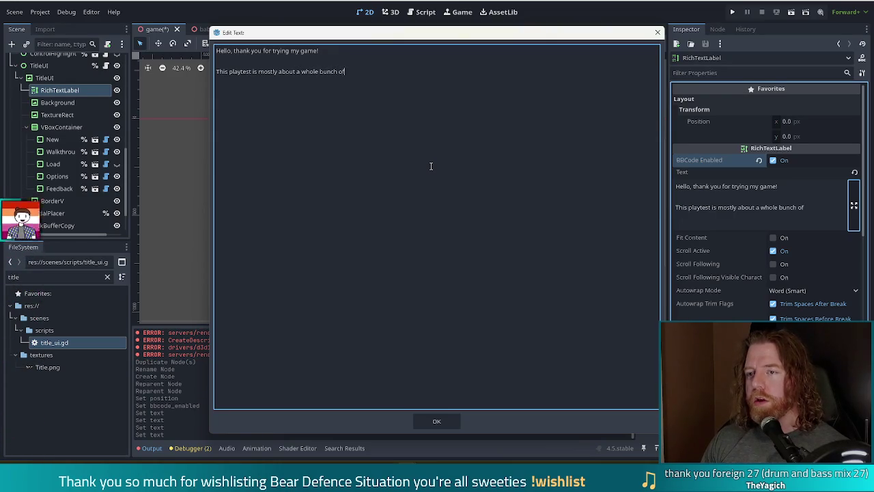
type(" gamepl")
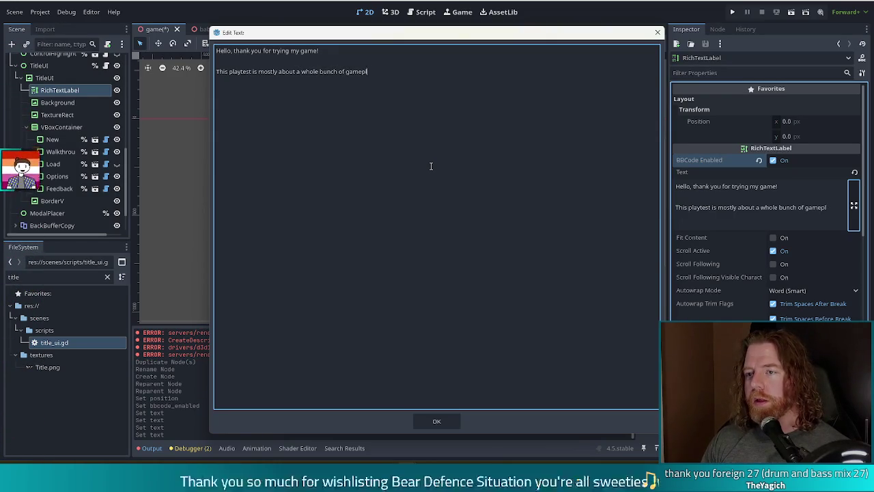
type("ay changes I ")
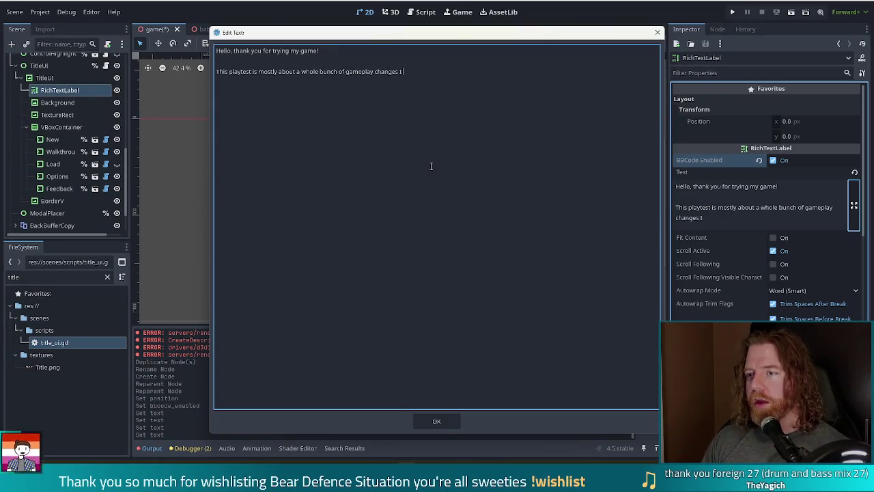
type("implemented ")
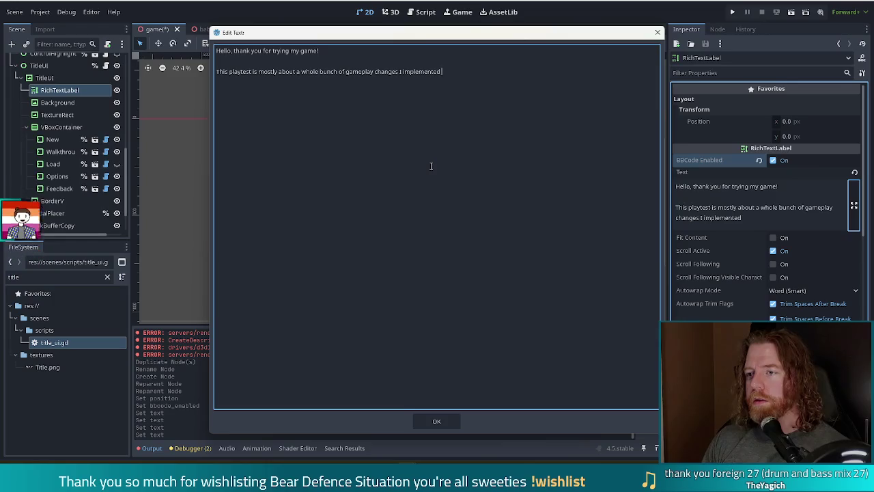
type("recently")
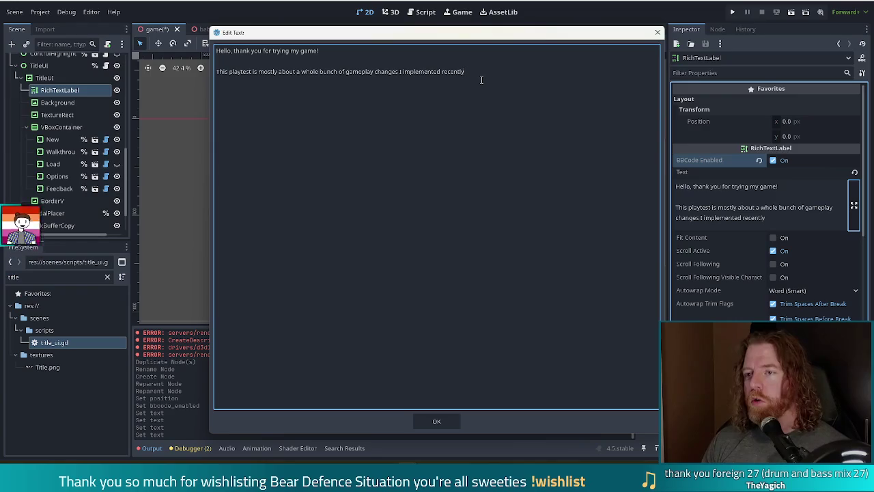
- End the second paragraph with 'and I'm most interested in getting feedback about them!' and start a new paragraph
type(", and")
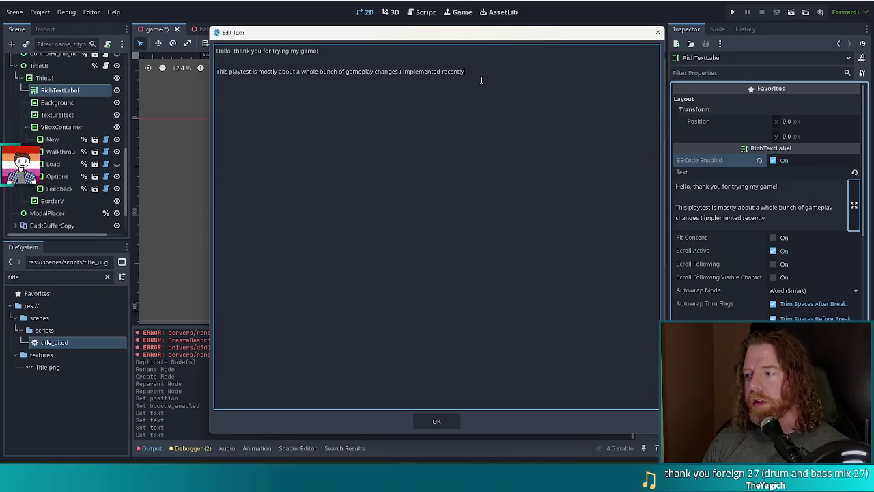
type(" I'm ")
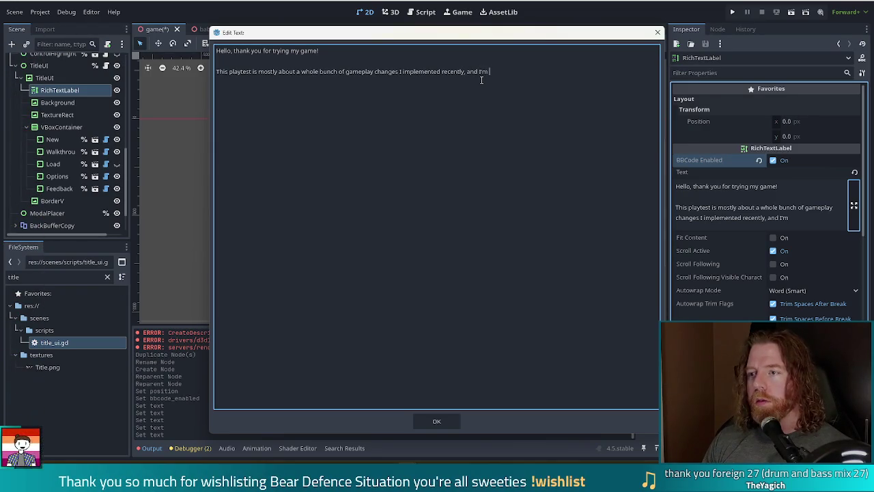
type("most interest")
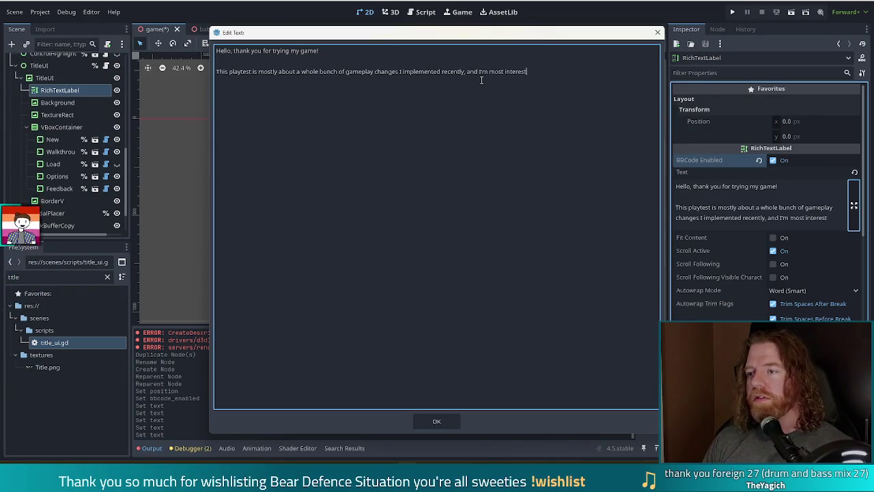
type("ed in getting feed")
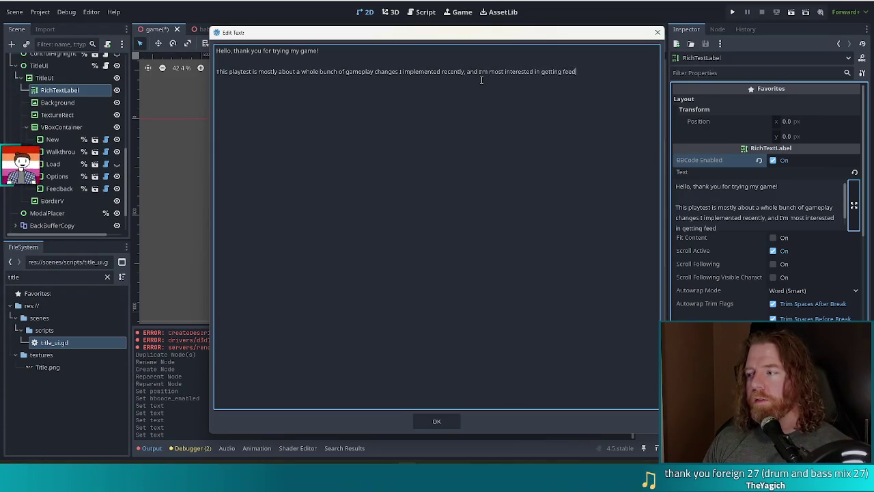
type("back about ")
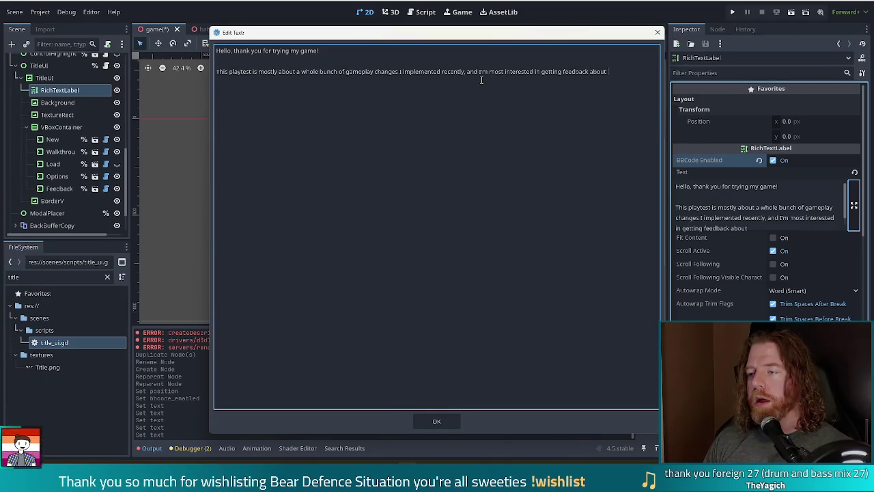
type("them!")
key("Return")
key("Return")
type("Th")
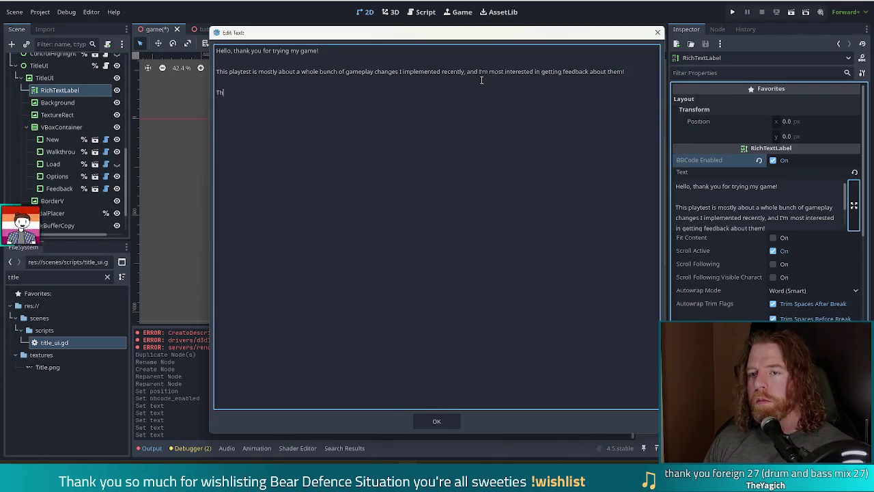
type("at means ")
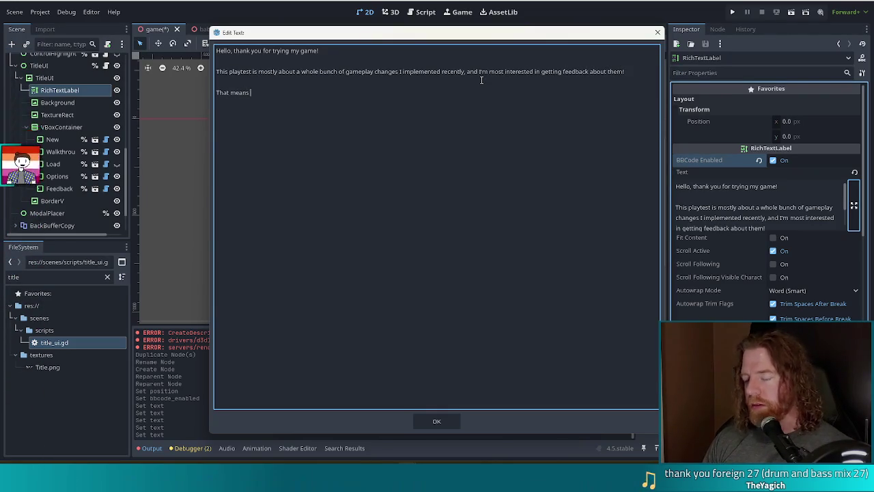
type("tellming")
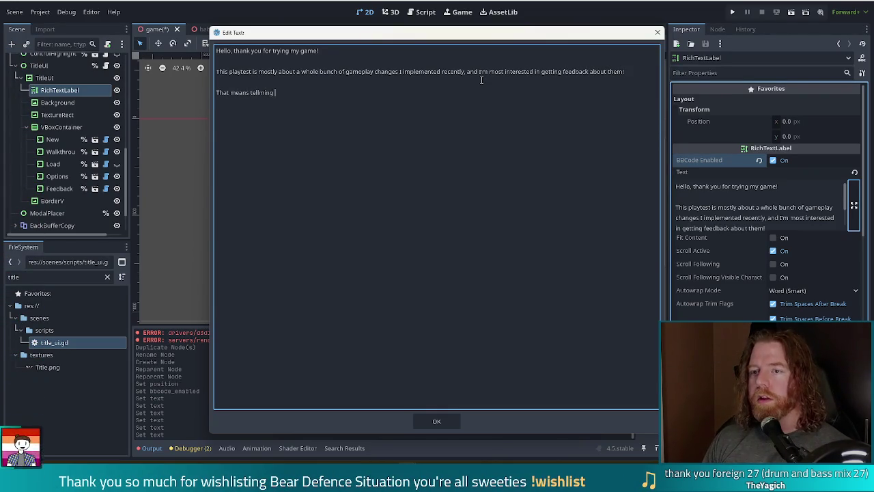
key("BackSpace")
- Write the third paragraph asking what's fun, confusing or unbalanced, saying bug fixes are next round's priority
type("ing me your")
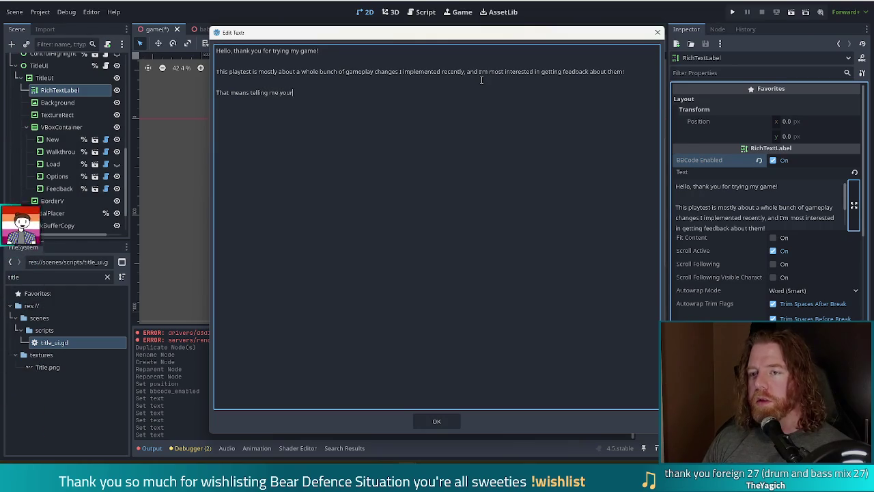
type(" thoughts on ")
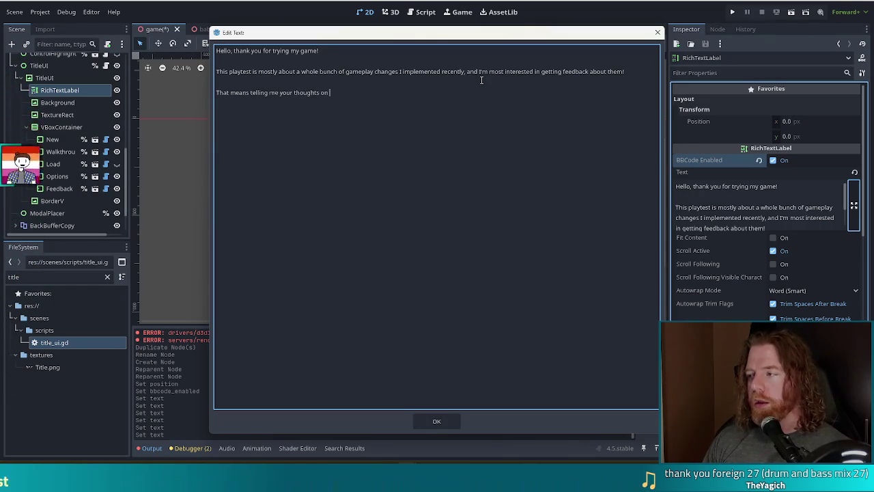
type("wh")
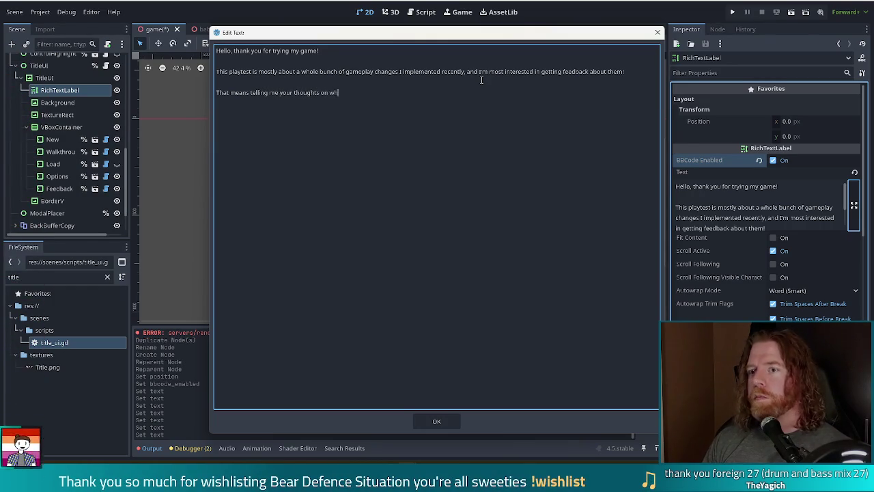
type("at's fun, what doesn't make sense, ")
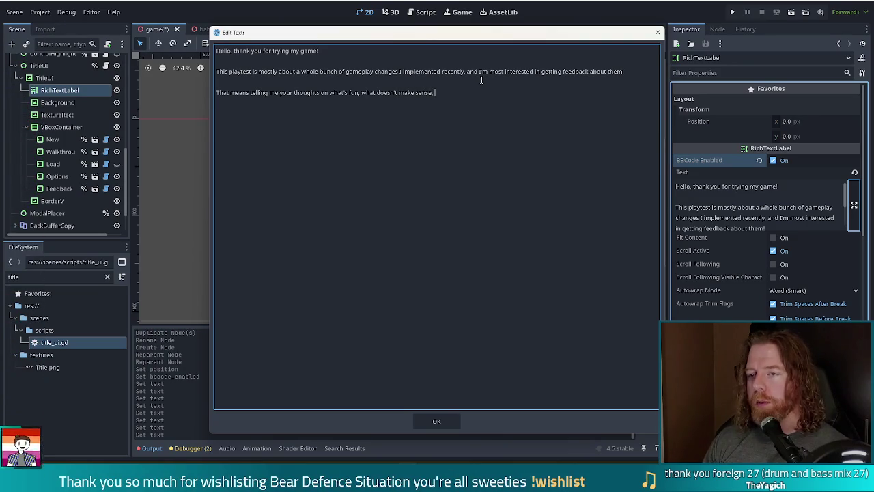
type("what fe")
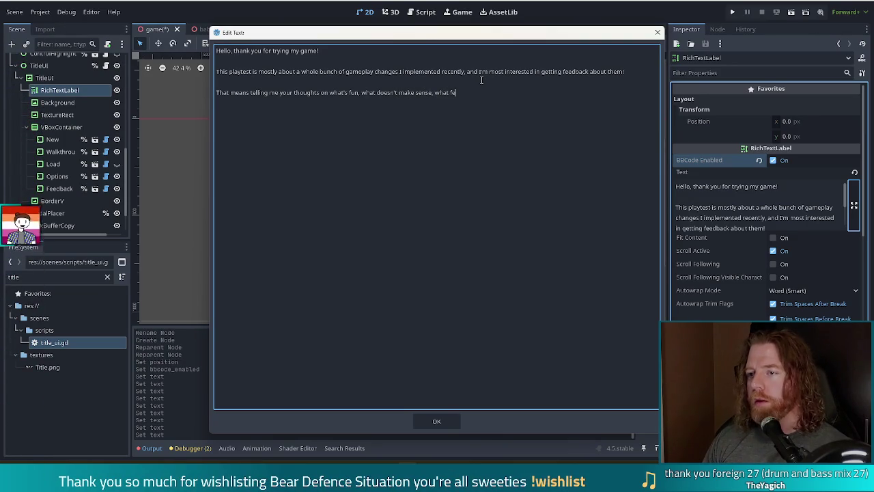
type("els unb")
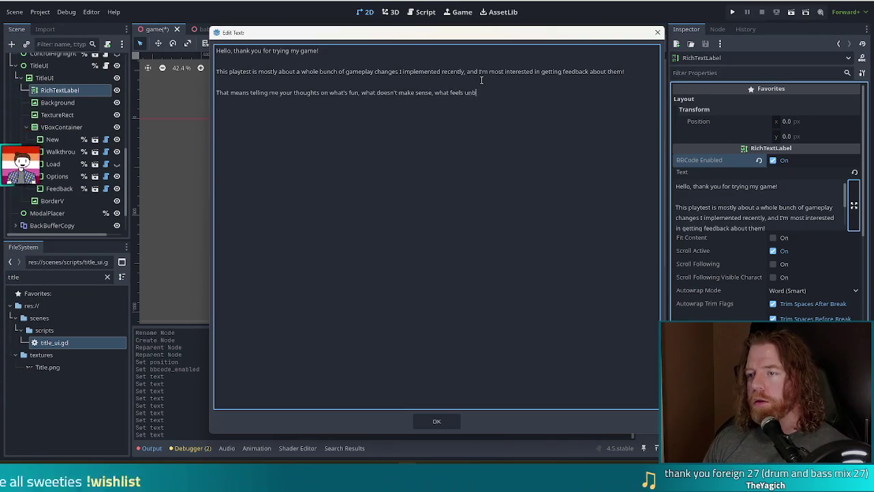
type("alanced,")
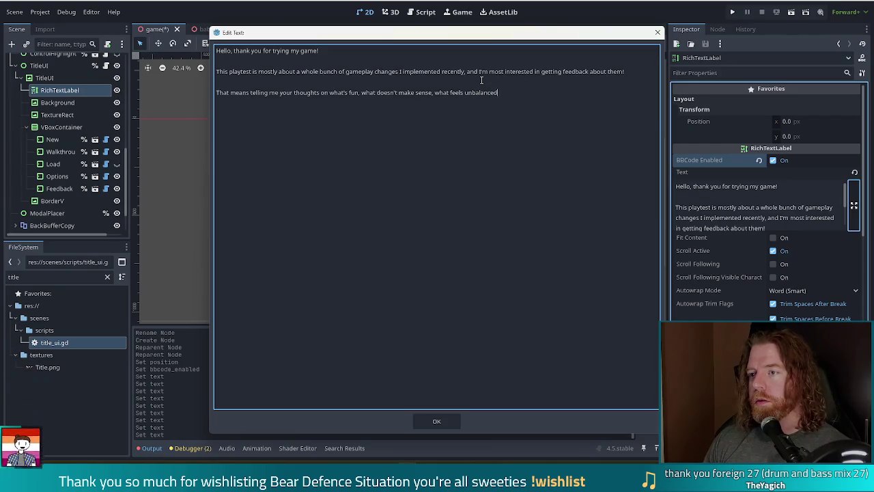
type(" is most")
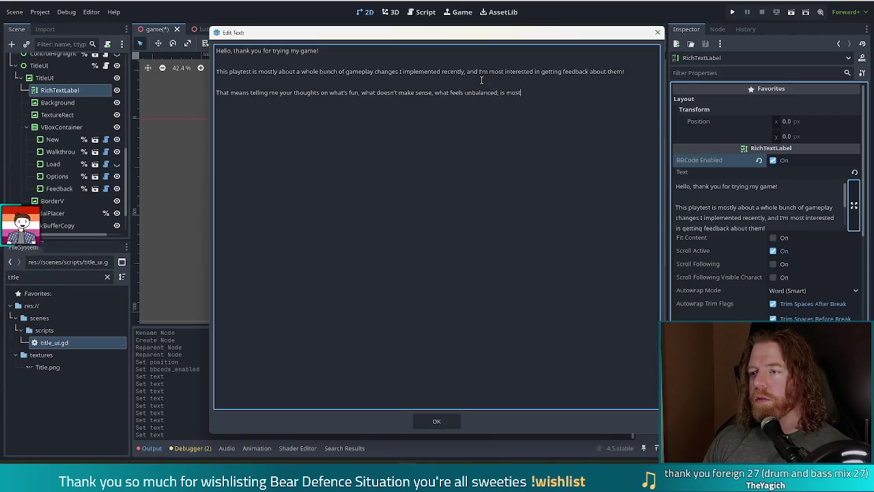
type(" useful right now.  ")
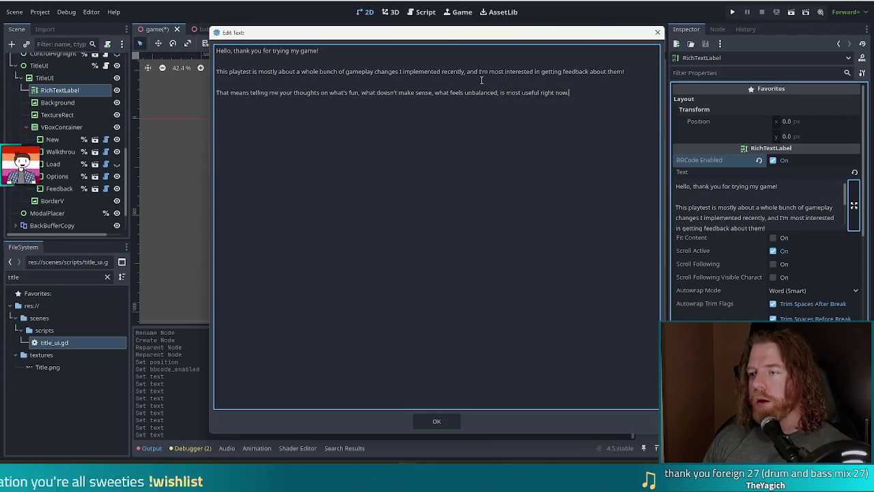
type("By all mea")
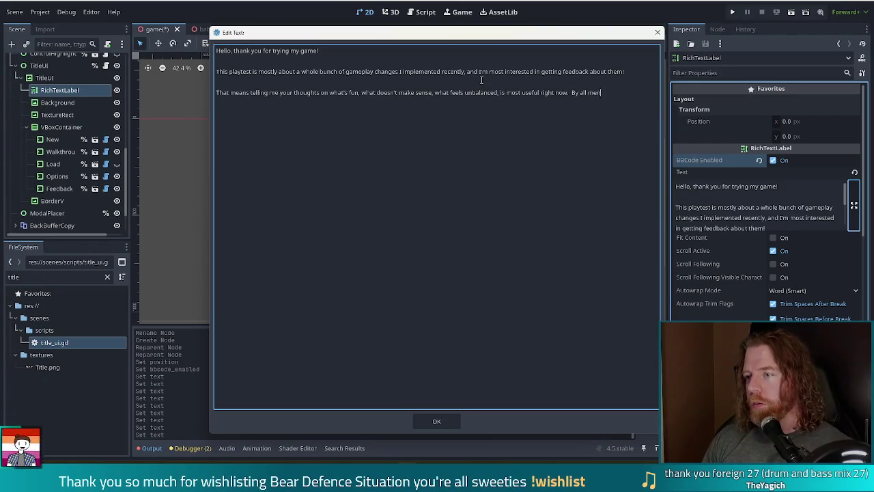
key("BackSpace")
key("BackSpace")
key("BackSpace")
type("ans tell me ")
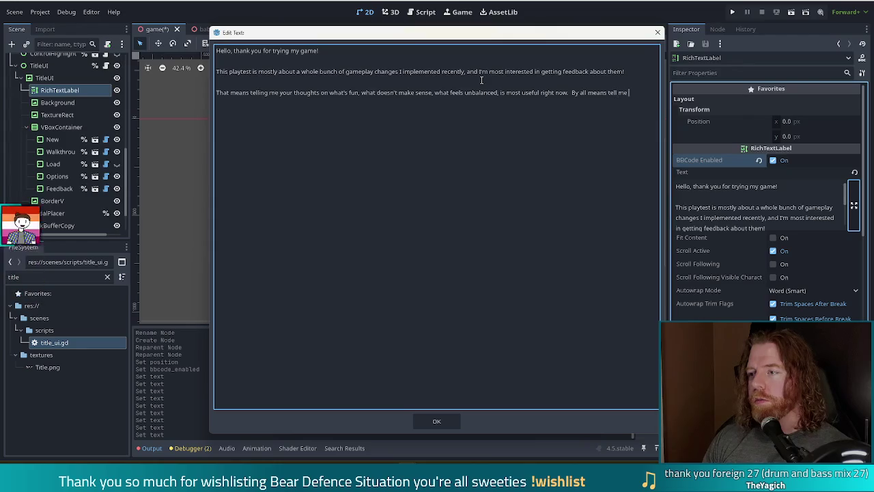
type("about any bugs you ")
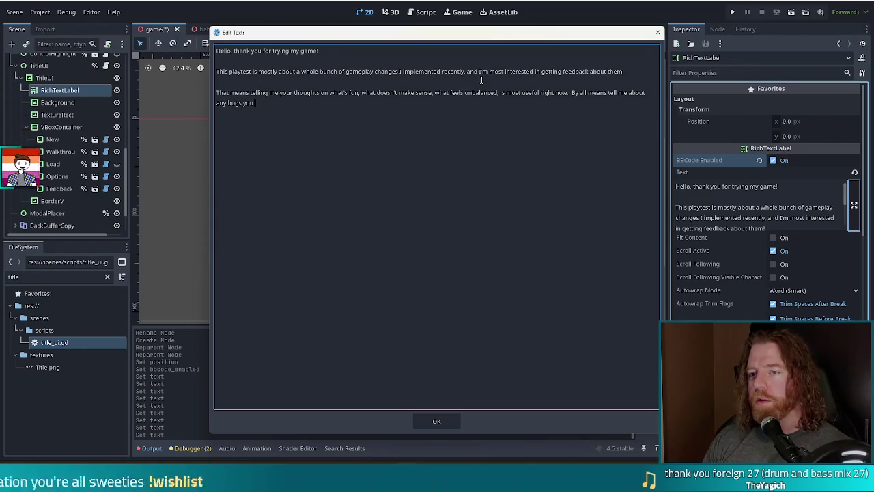
type("find, but there are ma")
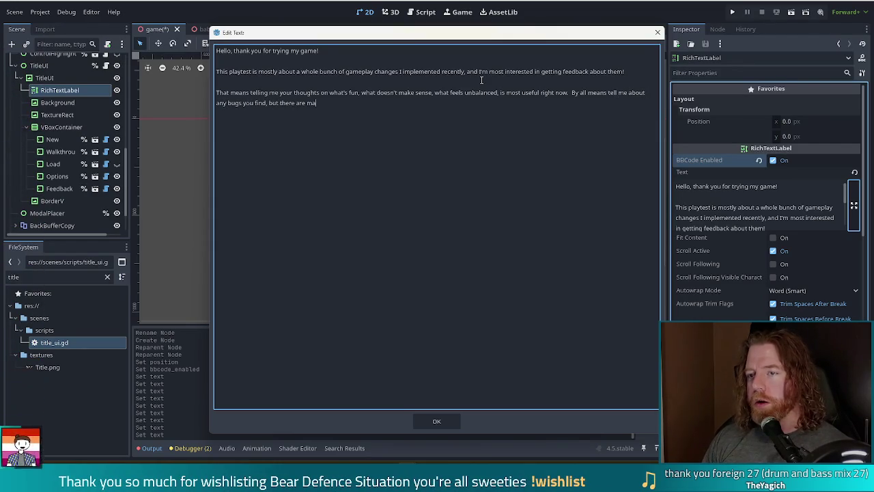
type("ny, and I")
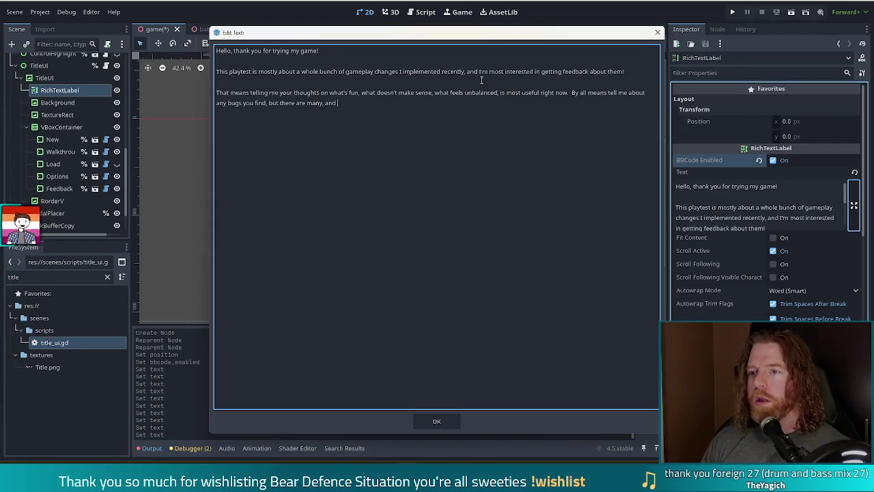
type("'m working on t")
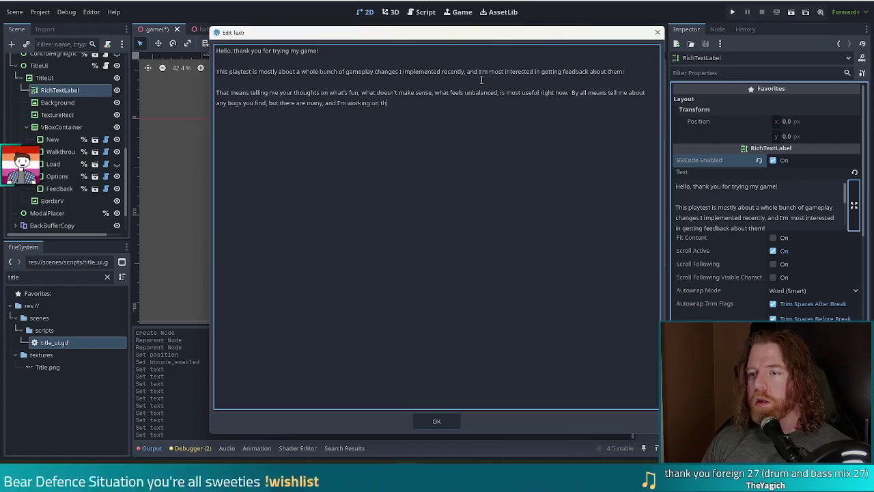
key("BackSpace")
type("a lot of them")
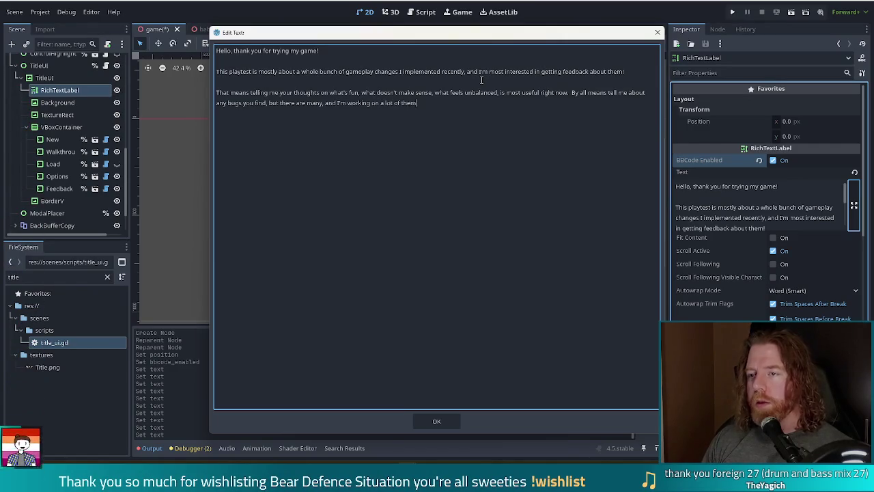
type(", but")
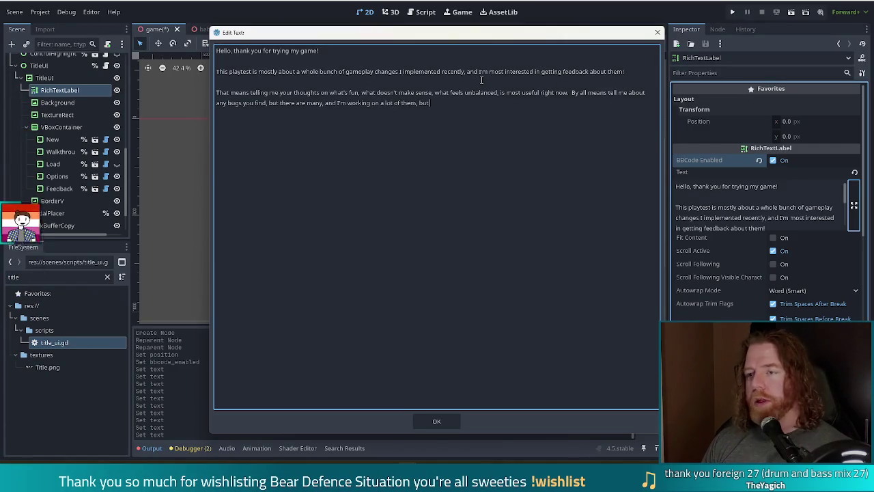
type(" that will be more o")
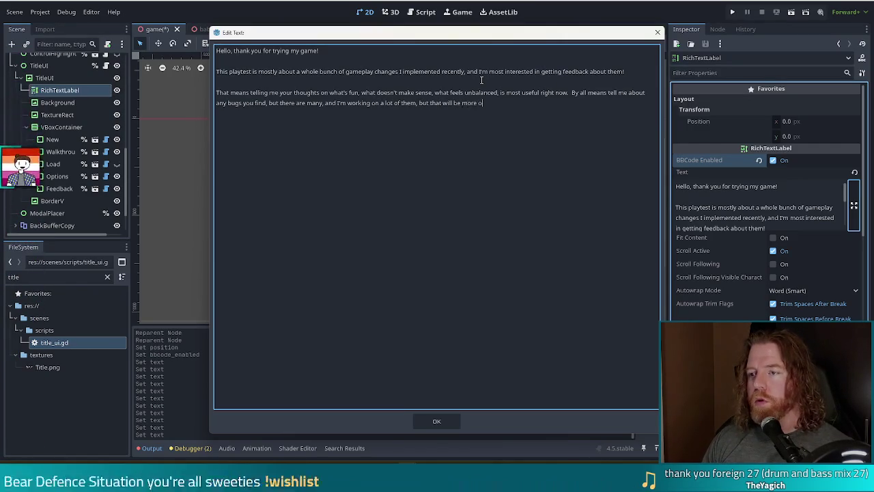
type("f a priority f")
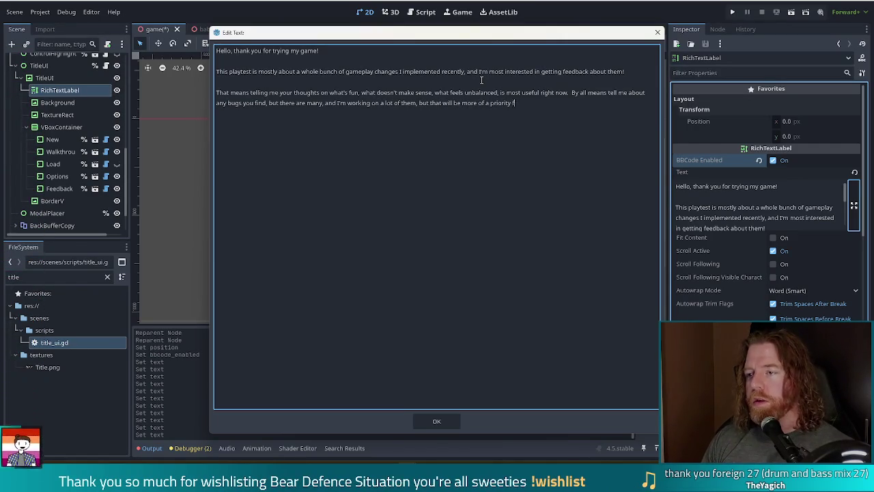
type("or the next round.")
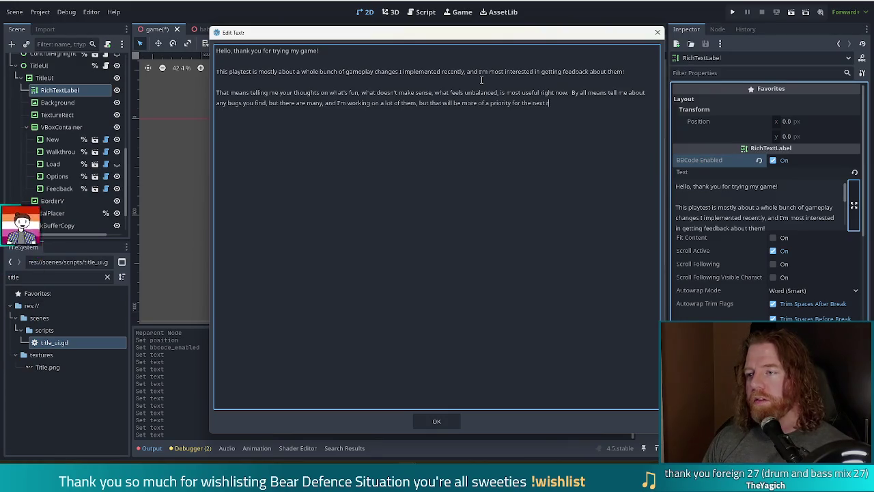
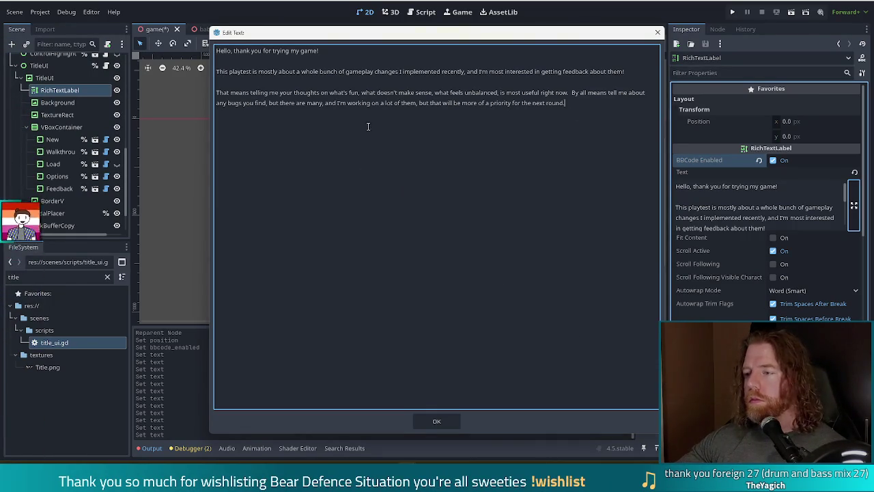
- Wrap the greeting 'Hello, thank you for trying my game!' in [b]…[/b] tags and confirm the edit
left_click(336, 52)
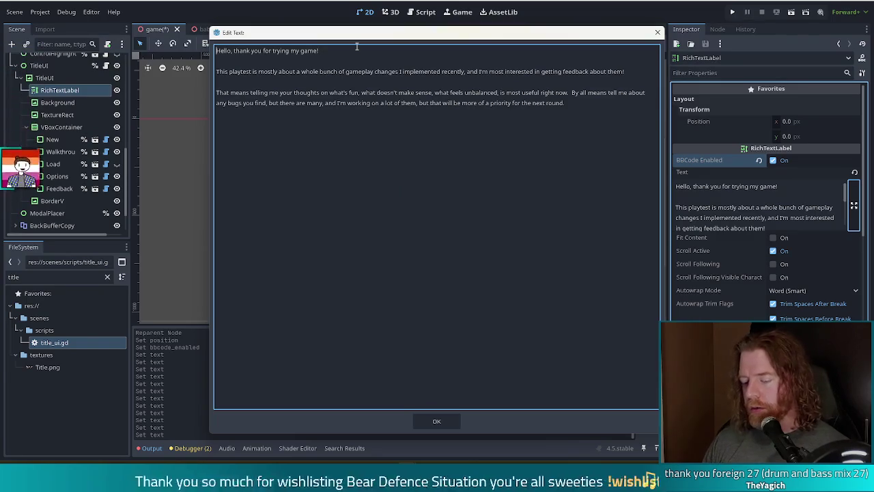
type("[b]")
key("End")
type("[")
type("b")
type("/b")
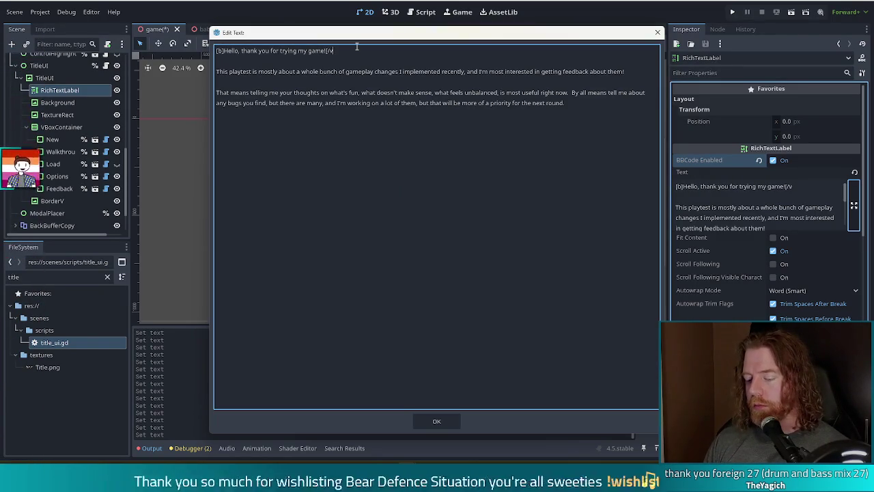
type("]")
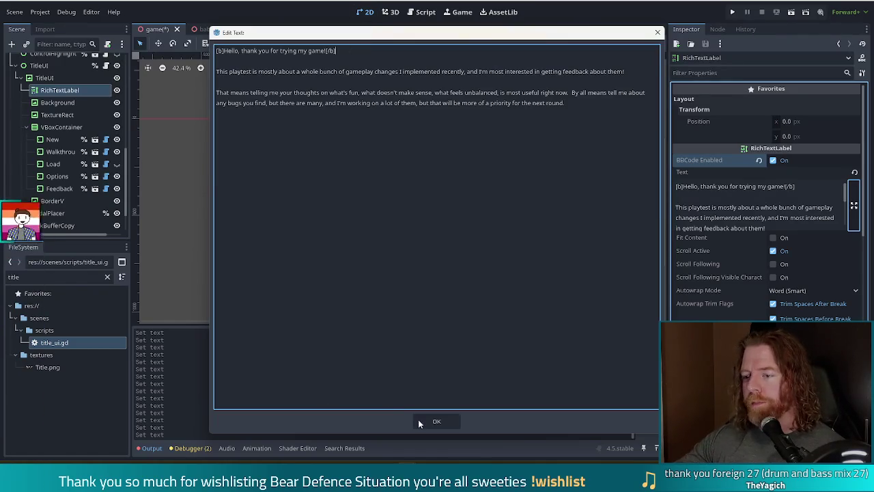
left_click(451, 421)
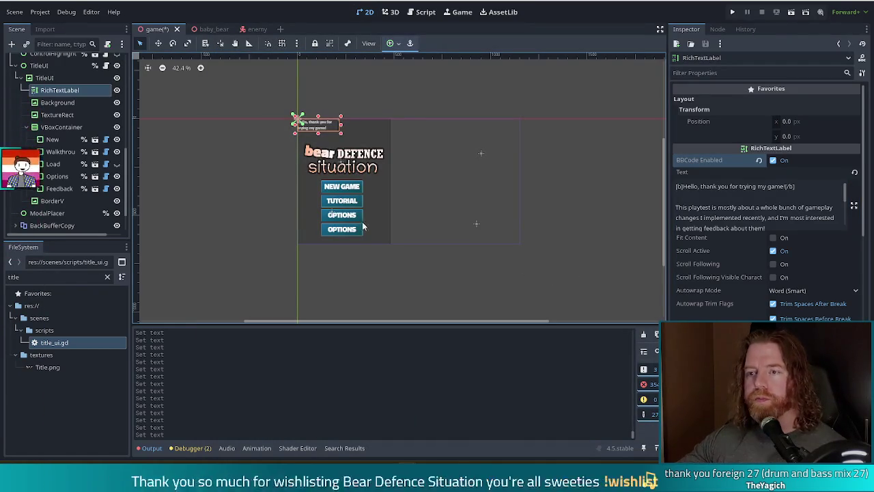
- Enlarge the RichTextLabel box so its paragraphs reflow, and rename the node FeedbackNotes
left_click_drag(341, 136, 450, 213)
mouse_move(475, 213)
left_mouse_down()
mouse_move(494, 209)
mouse_move(473, 208)
mouse_move(470, 181)
mouse_move(445, 181)
left_mouse_up()
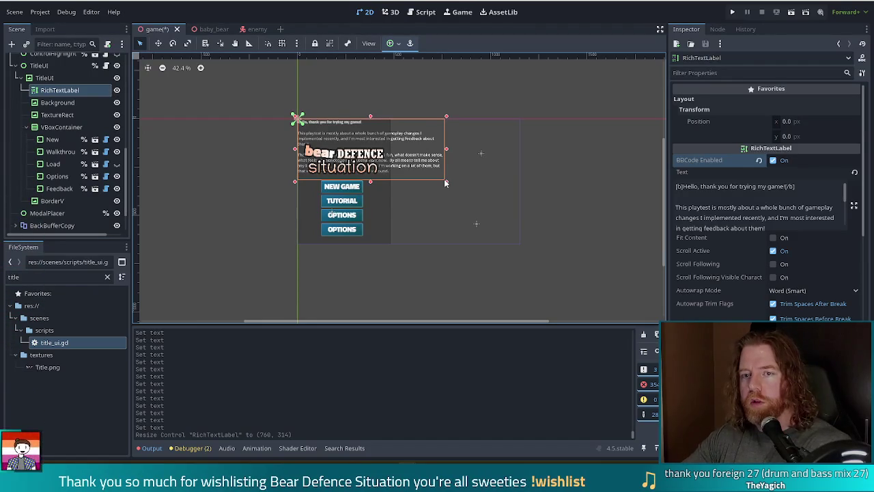
left_click(60, 92)
double_click(60, 91)
type("FeedbackNotes")
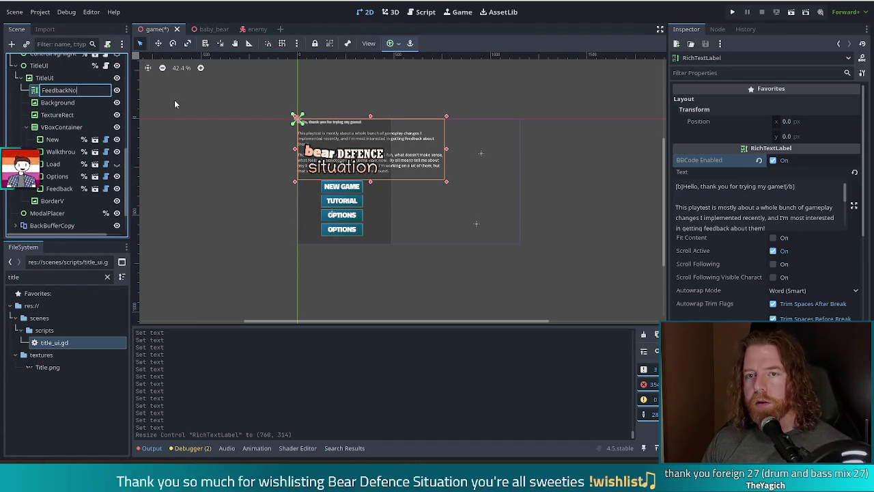
key("Return")
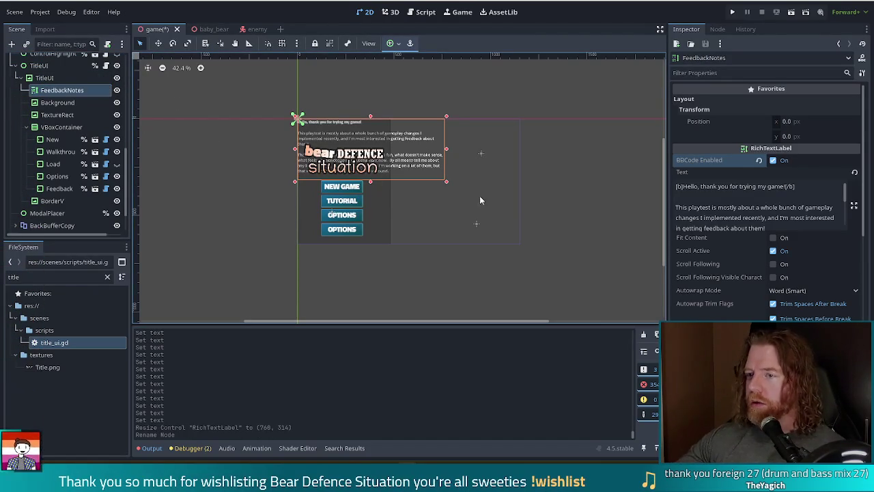
left_click(853, 206)
- Add the paragraph 'You can tell me your thoughts anytime:' followed by a Discord handle line
key("Return")
key("Return")
type("You can tell ")
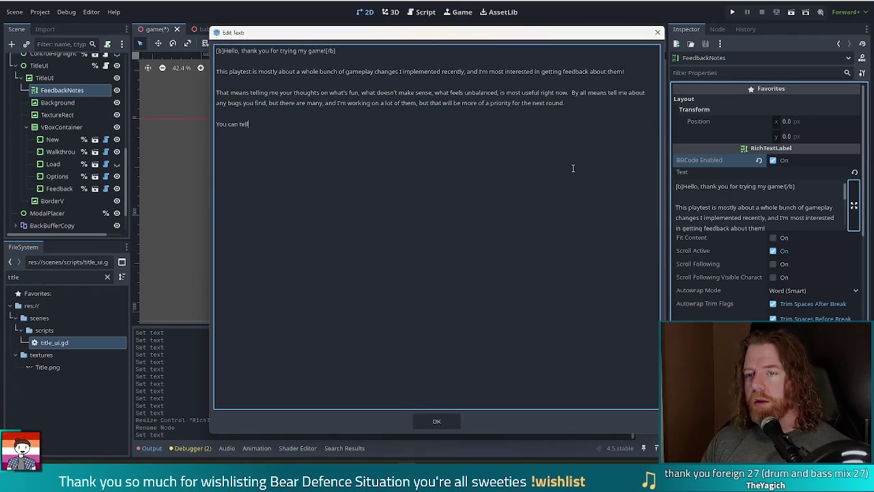
type(" me yo")
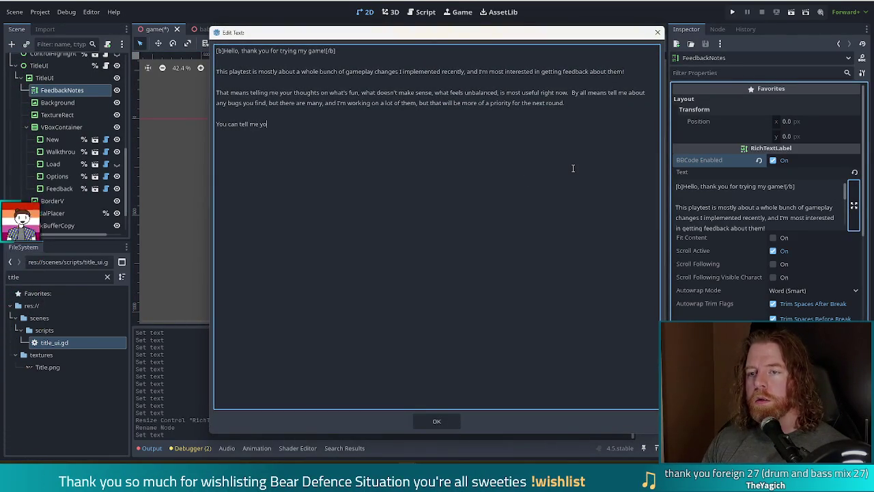
type("ur thoughanytime ")
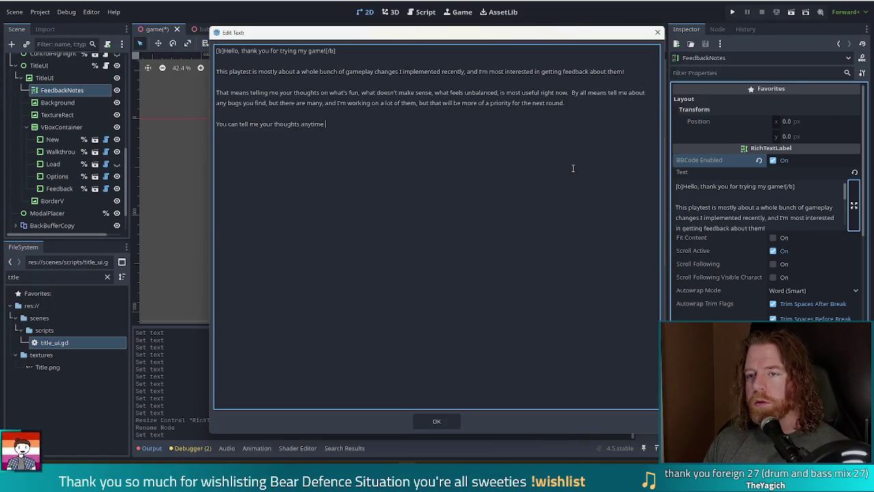
type(":")
key("Return")
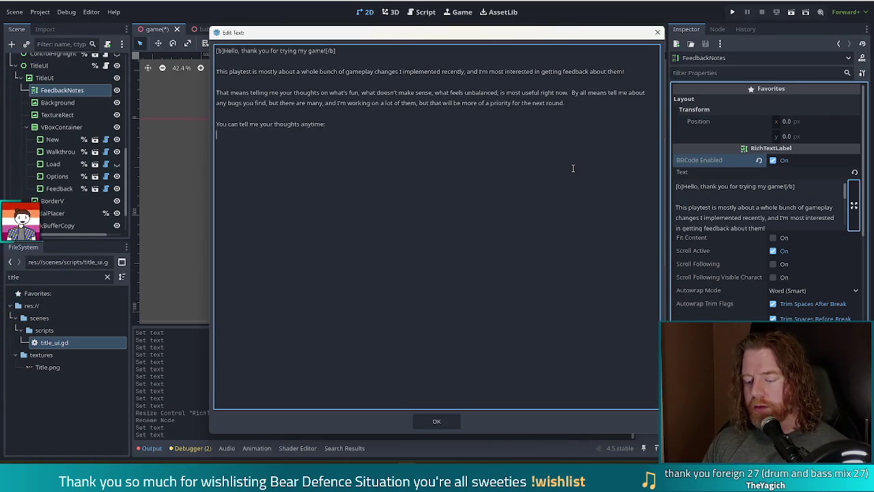
type("Discord: earend")
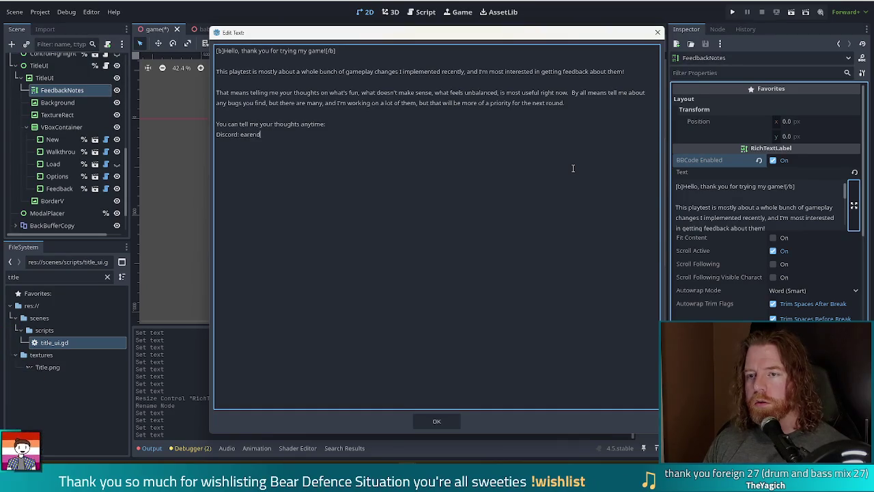
key("Return")
- Add a capitalised 'Bluesky' line with the pasted profile link, then start a new line
type("blue")
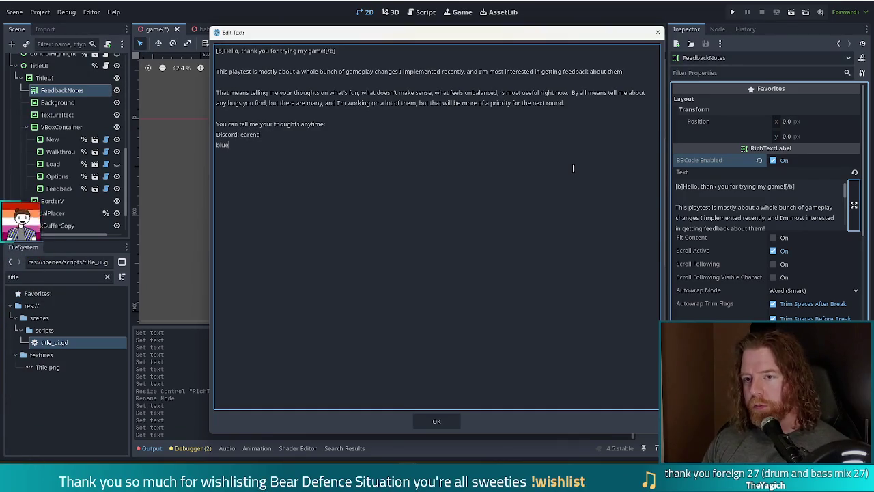
type("sky:")
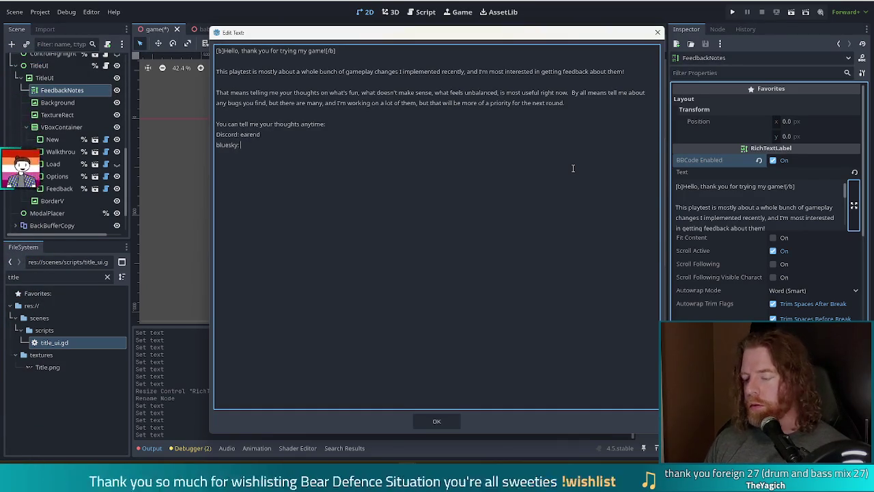
key("Home")
key("Delete")
type("B")
key("End")
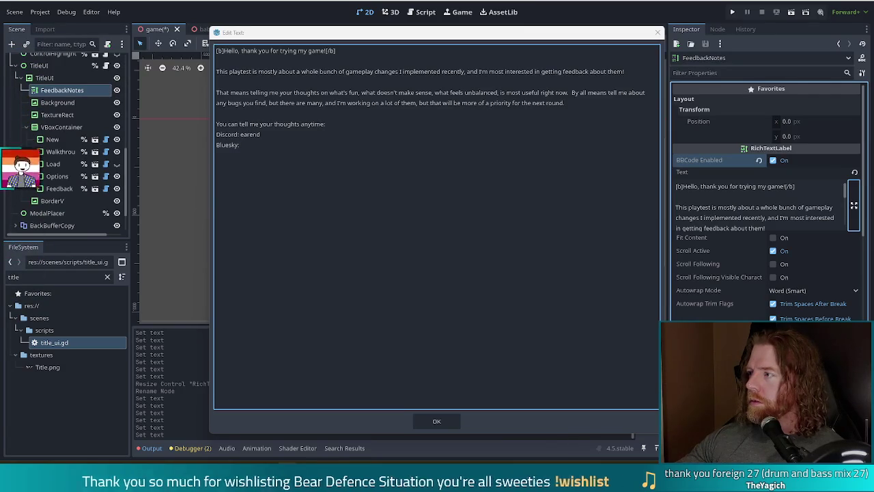
type("https://bsky.app/profile/earend.bsky.social")
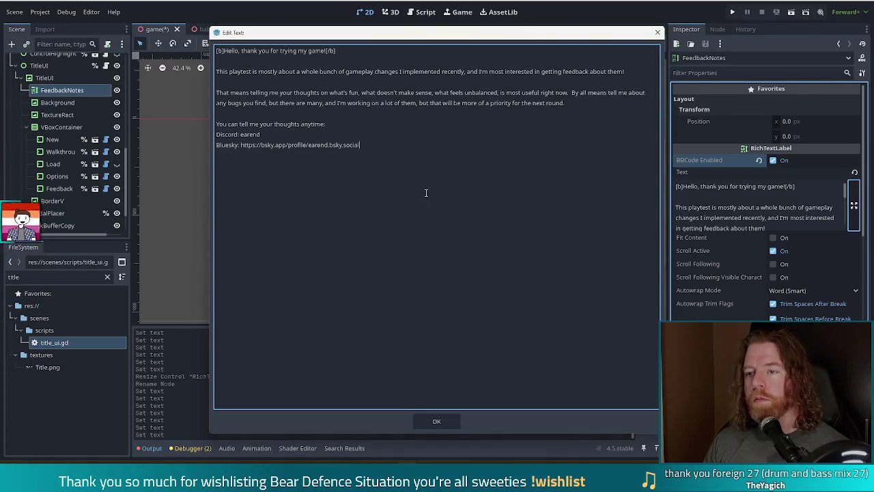
key("Return")
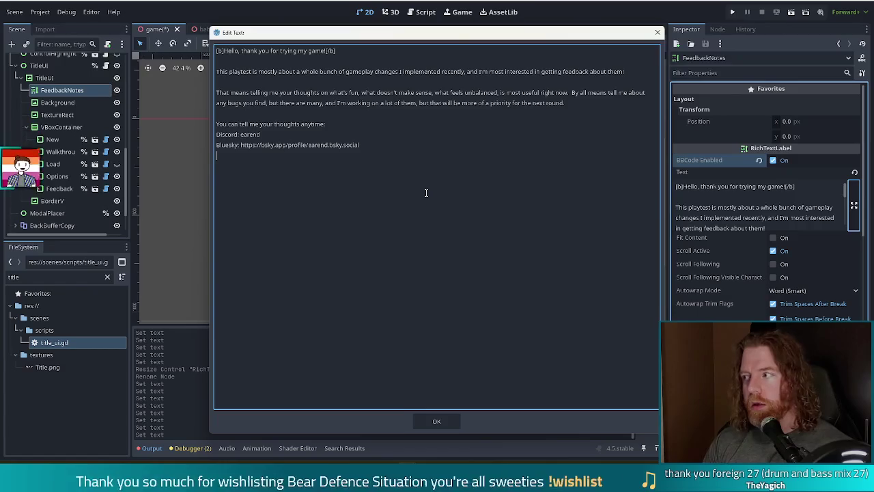
- Add a 'Twitch:' line with the pasted channel URL beneath the Bluesky line
type("t")
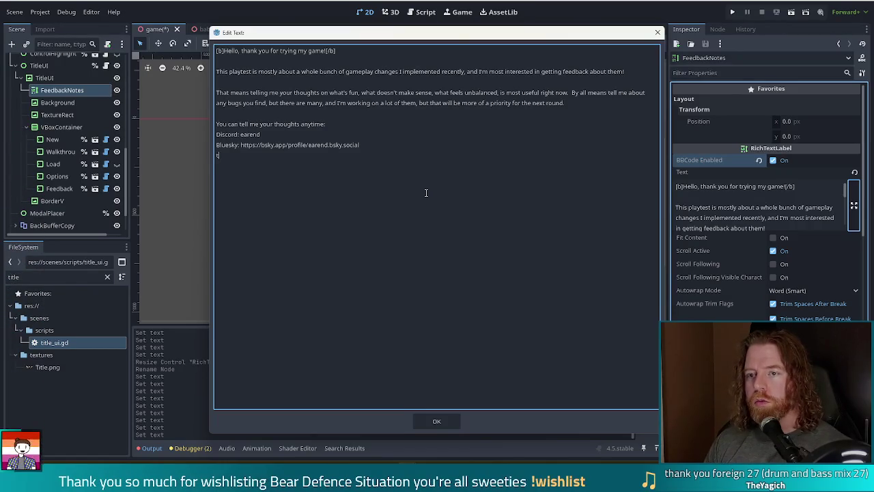
type("Twitch:")
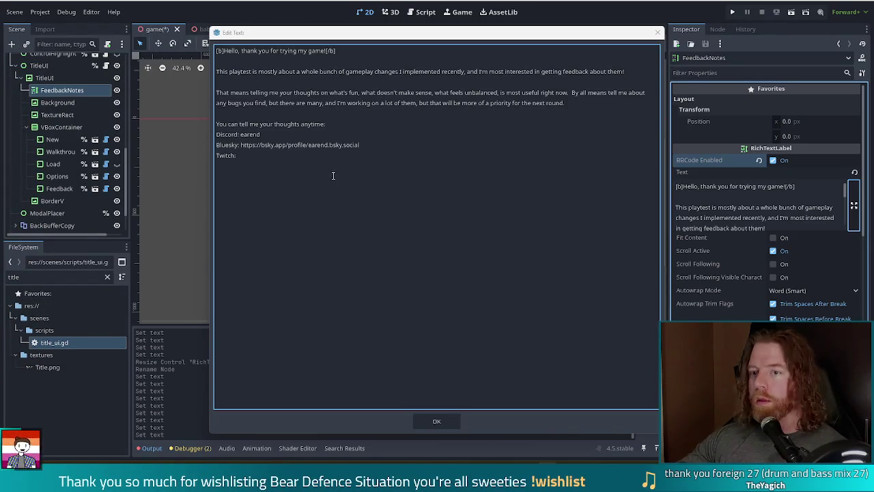
type("https://www.twitch.tv/earend")
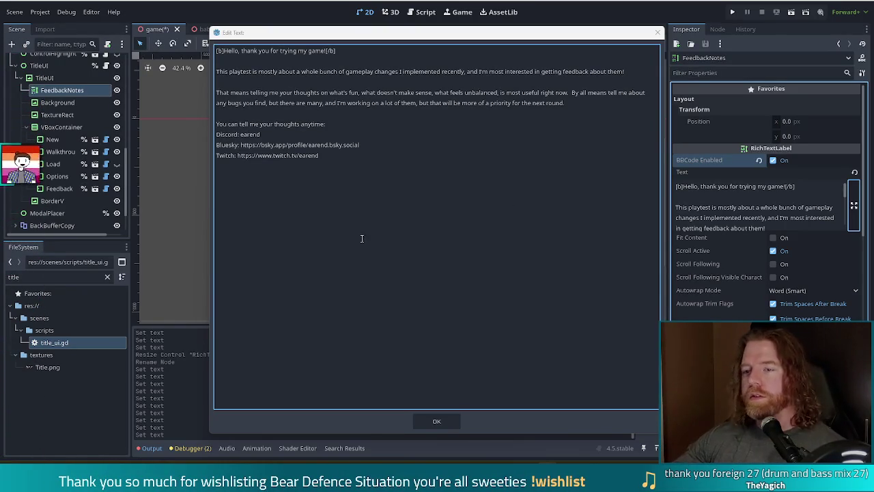
left_click_drag(360, 145, 240, 144)
left_click(240, 145)
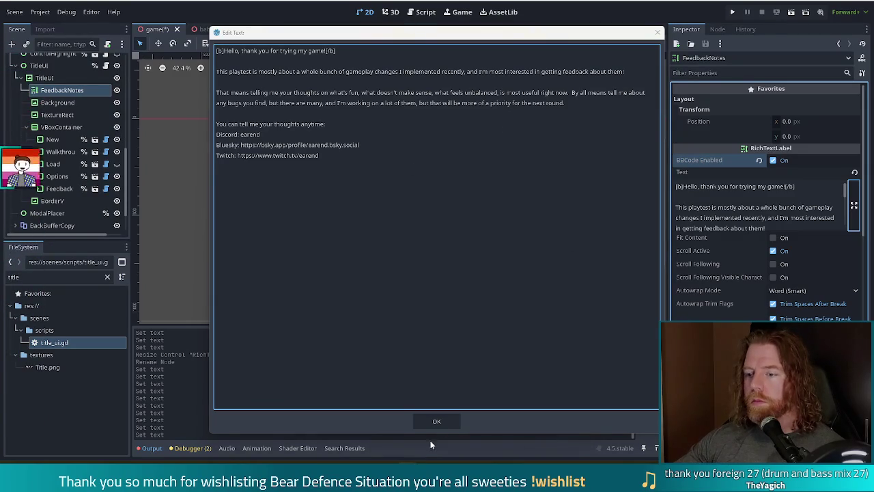
left_click(436, 421)
key("F1")
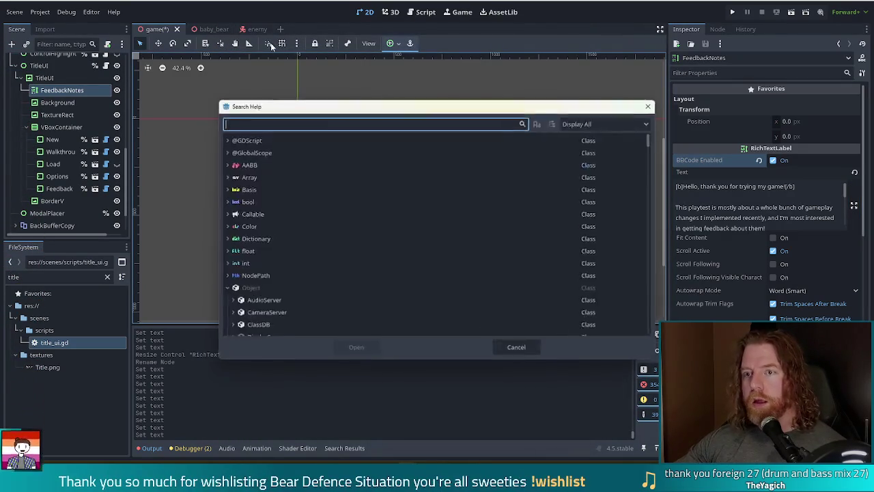
type("bbcode")
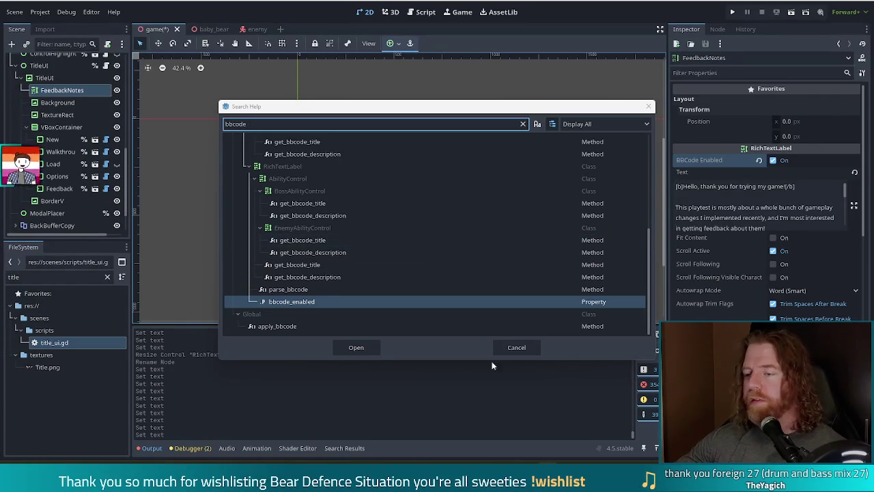
left_click(531, 347)
scroll(725, 209, "down", 5)
left_click(853, 204)
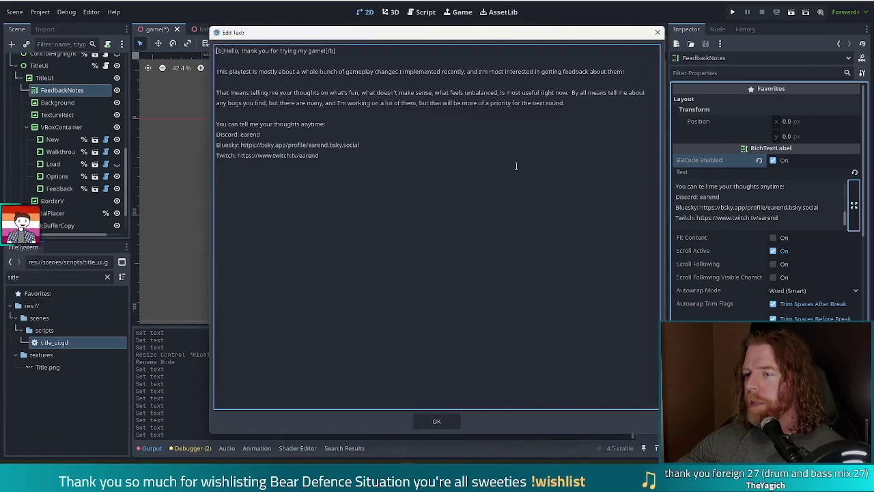
- Bracket the Bluesky link and insert a [url] link tag template on that line
left_click(241, 145)
type("[")
key("End")
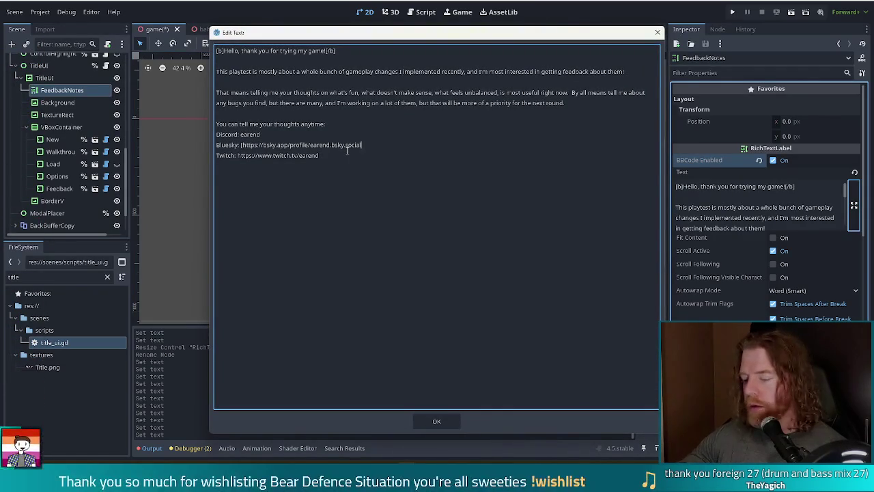
type("]")
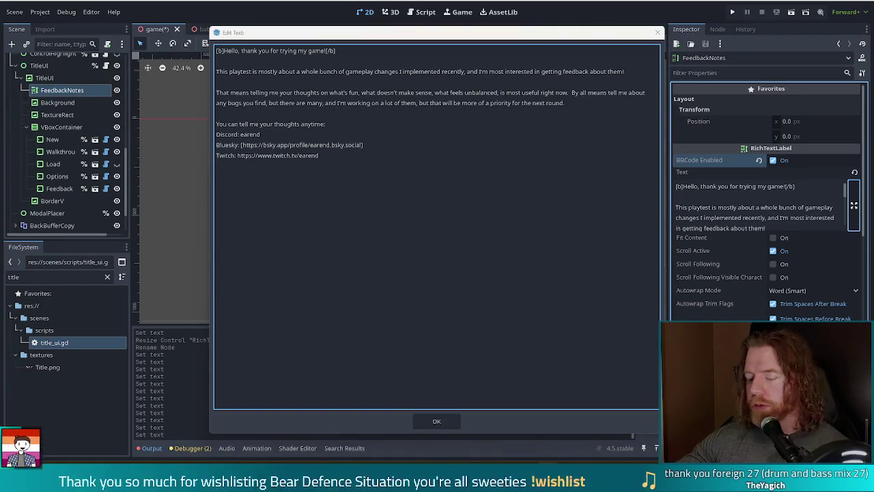
left_click_drag(376, 145, 242, 145)
left_click(241, 145)
type("[url=https://...]label[/url]")
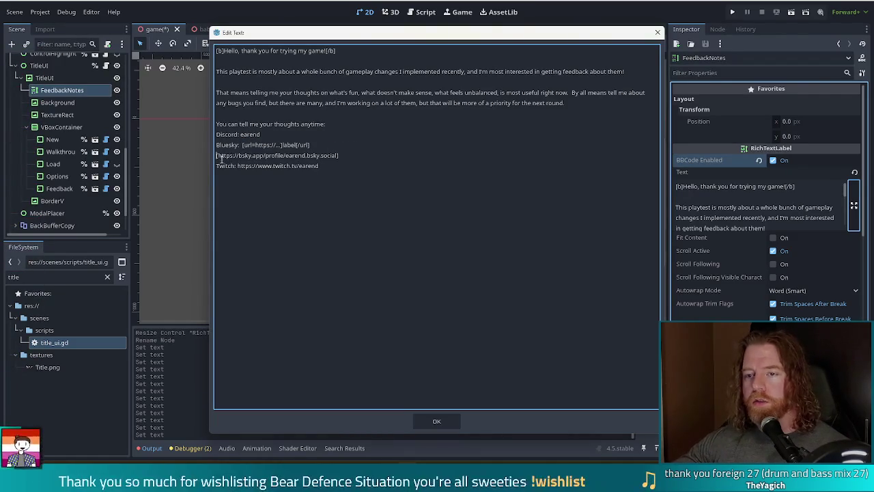
- Replace the url tag's placeholder address with the Bluesky profile link, adding url=
left_click_drag(218, 154, 339, 155)
key("ctrl+c")
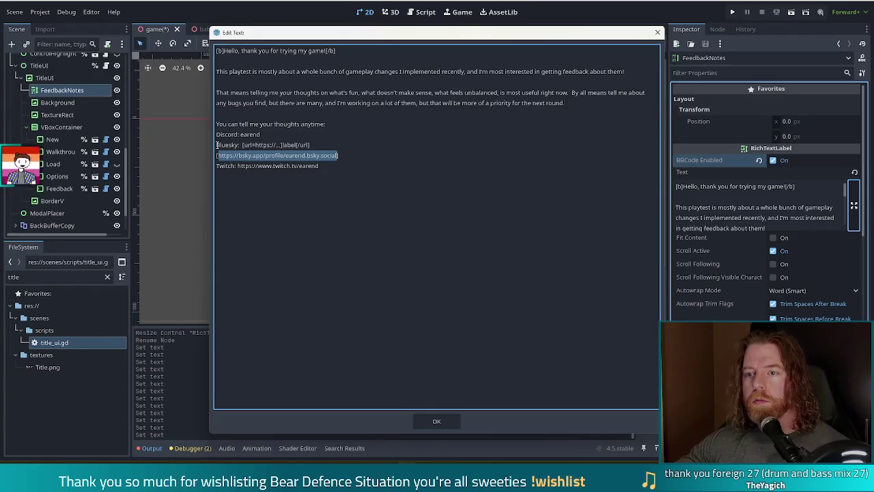
mouse_move(245, 145)
left_mouse_down()
mouse_move(296, 146)
mouse_move(281, 145)
left_mouse_up()
key("ctrl+v")
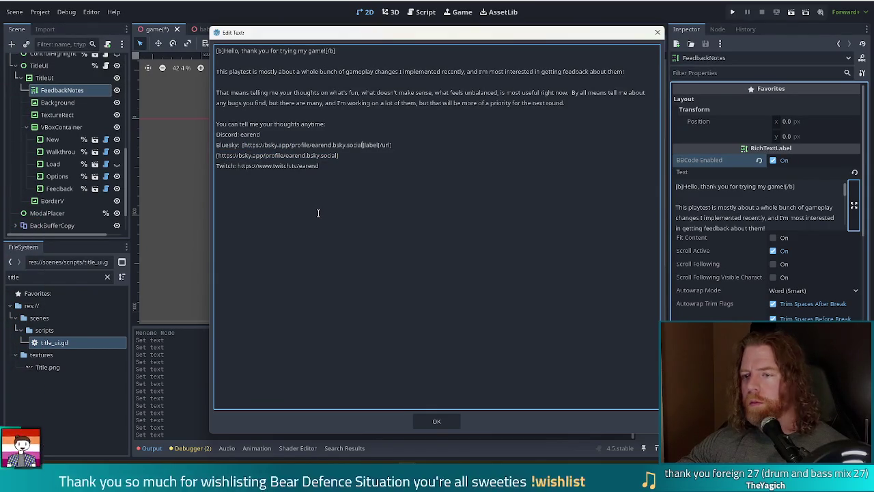
key("End")
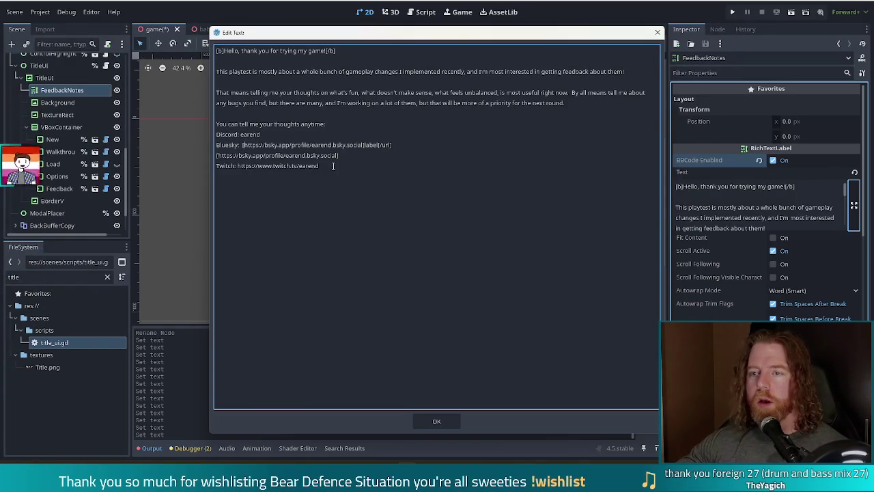
type("url=")
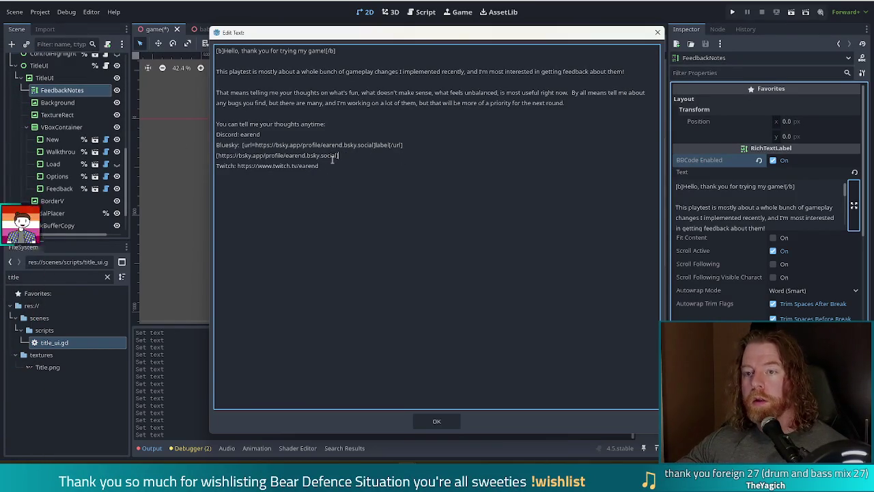
key("shift+Home")
- Delete the duplicate link line and replace the 'label' placeholder with the Bluesky handle
key("BackSpace")
key("BackSpace")
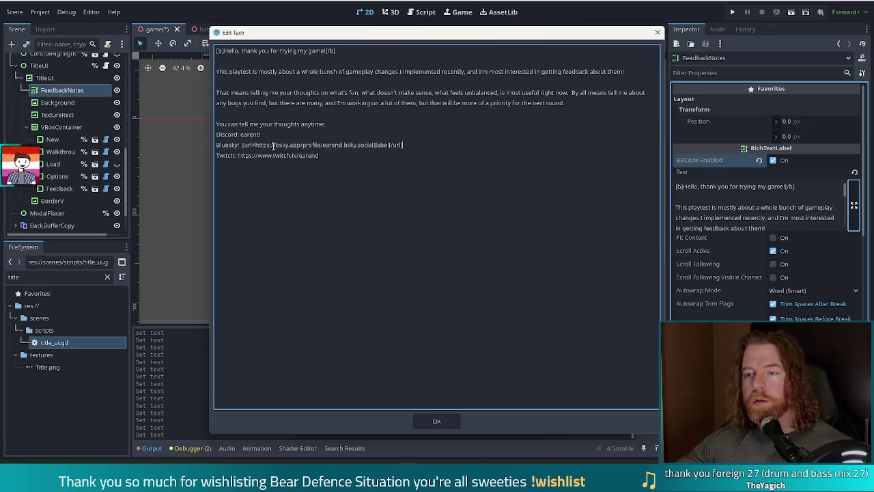
triple_click(421, 147)
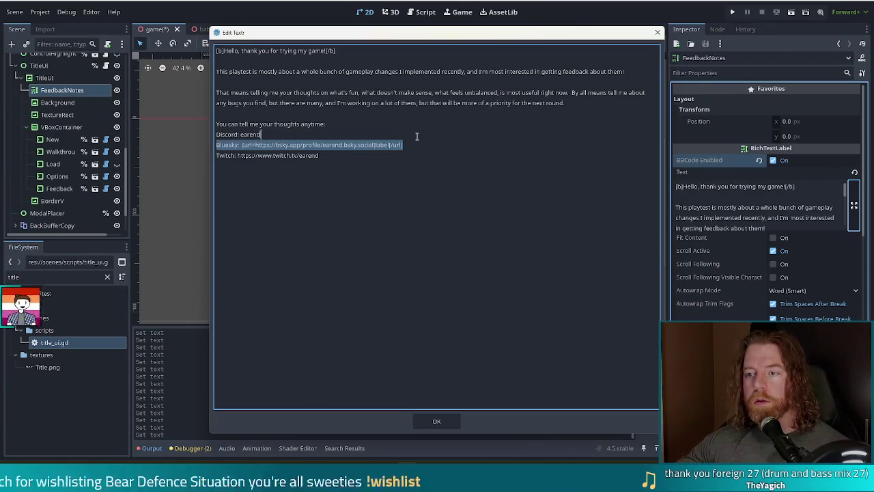
double_click(382, 145)
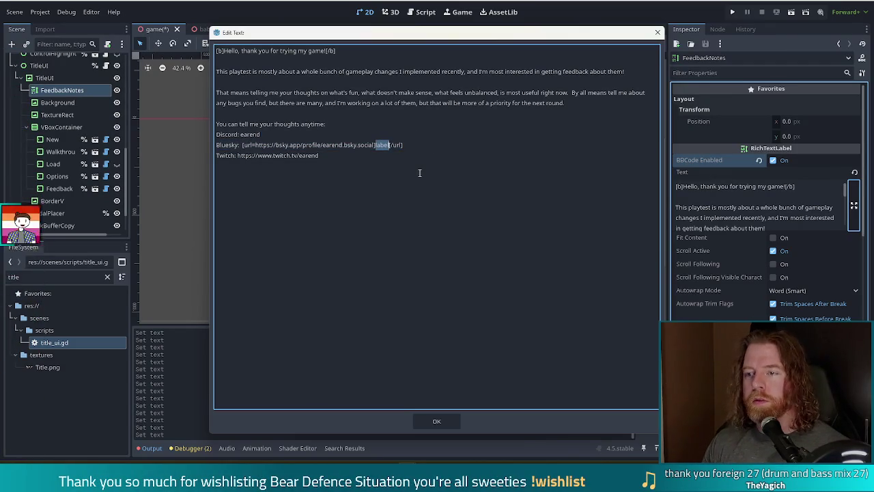
type("earend.bsky")
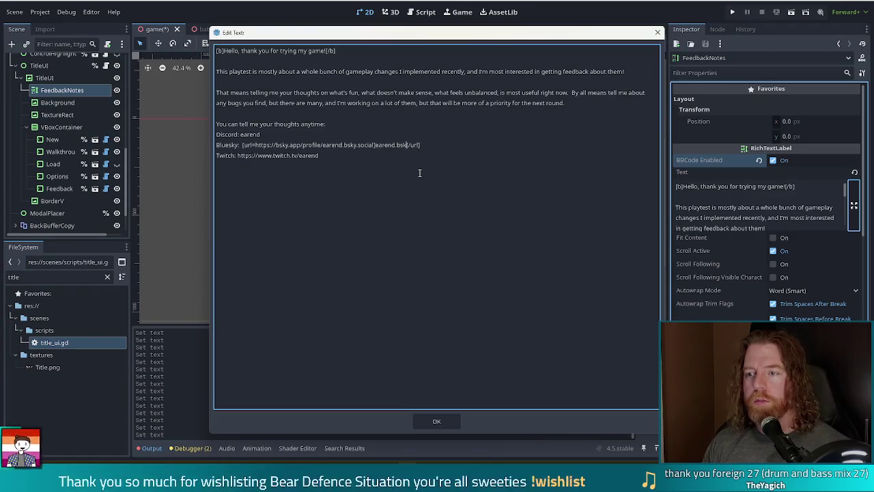
type(".social")
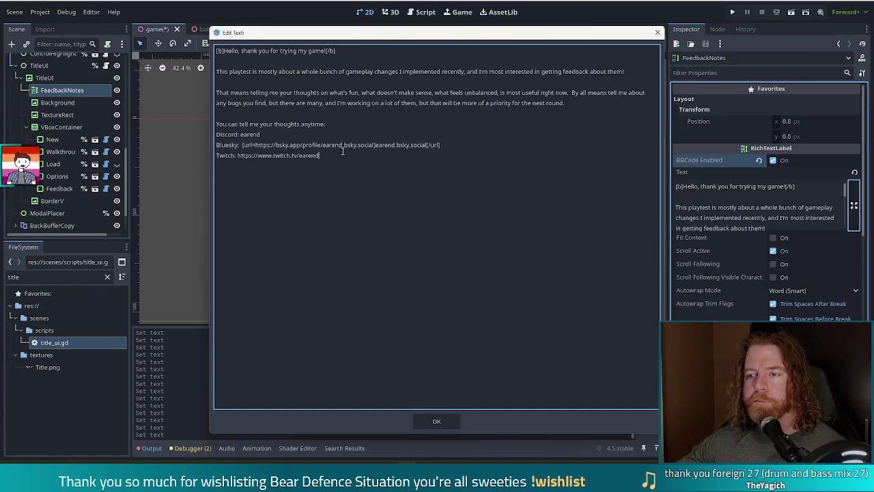
- Strip the [url] tags from the Bluesky address, confirm the notes, and run the project
left_click_drag(255, 145, 243, 145)
key("BackSpace")
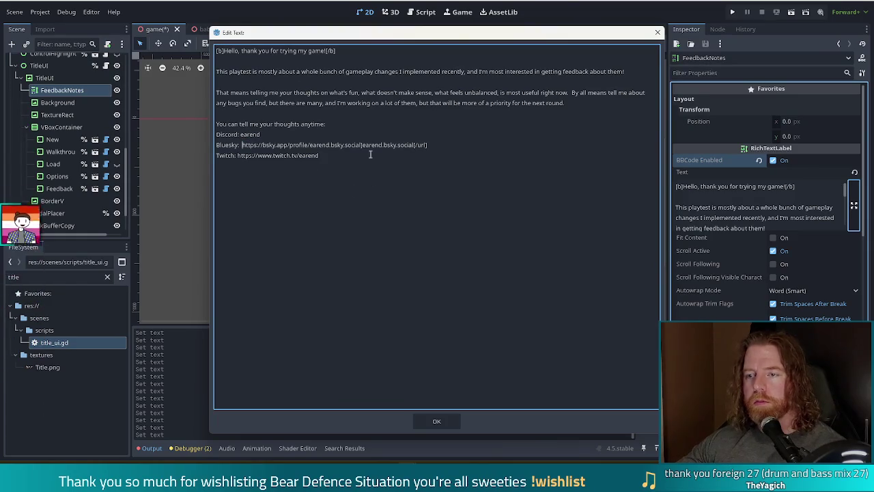
left_click_drag(360, 145, 427, 145)
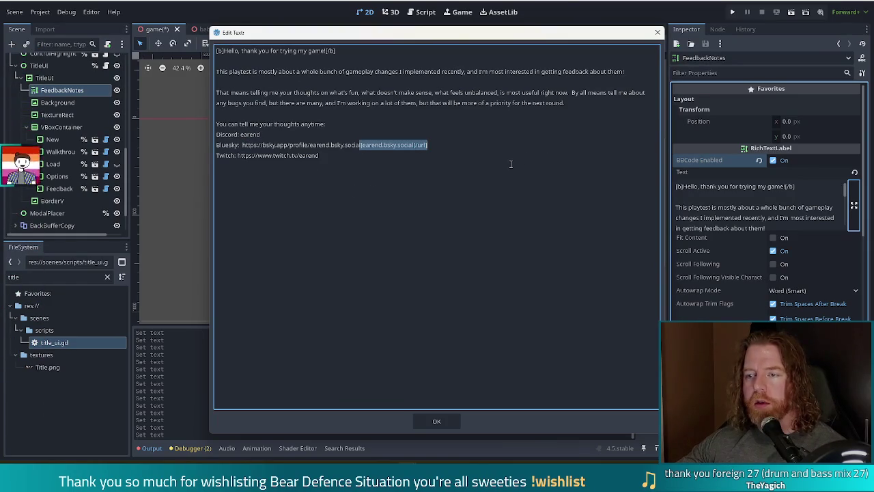
key("BackSpace")
left_click(356, 153)
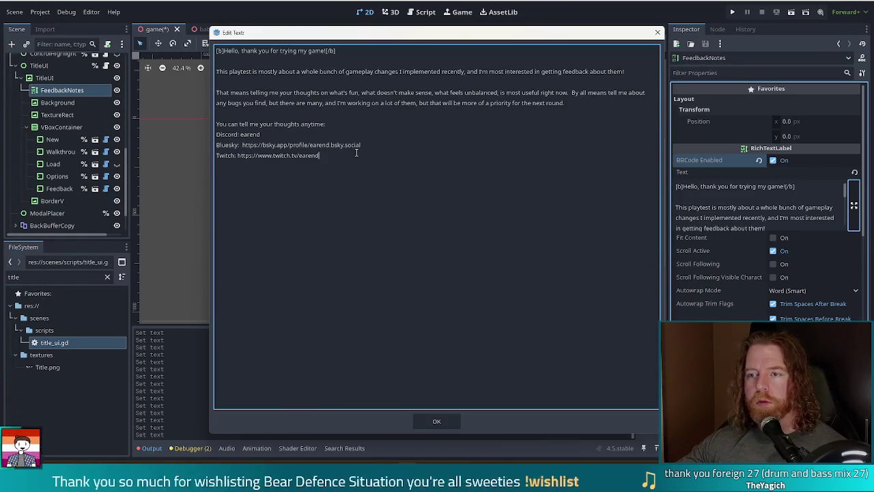
key("Up")
key("End")
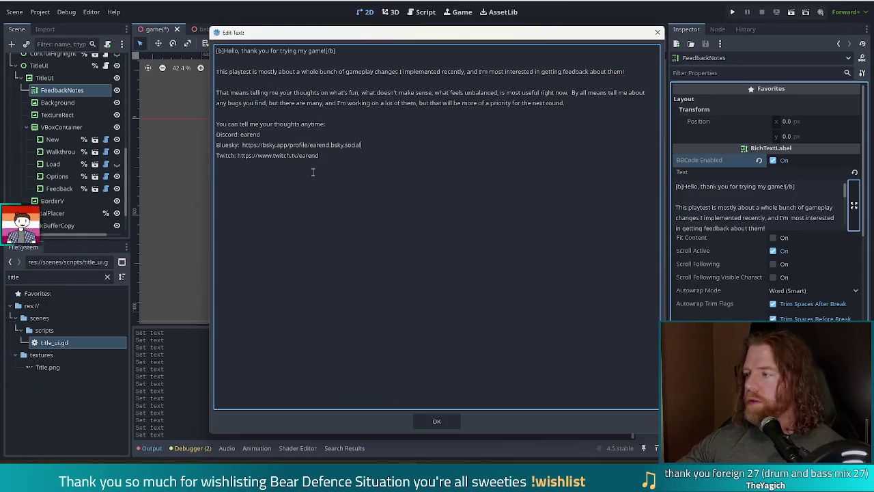
left_click(437, 422)
left_click(732, 12)
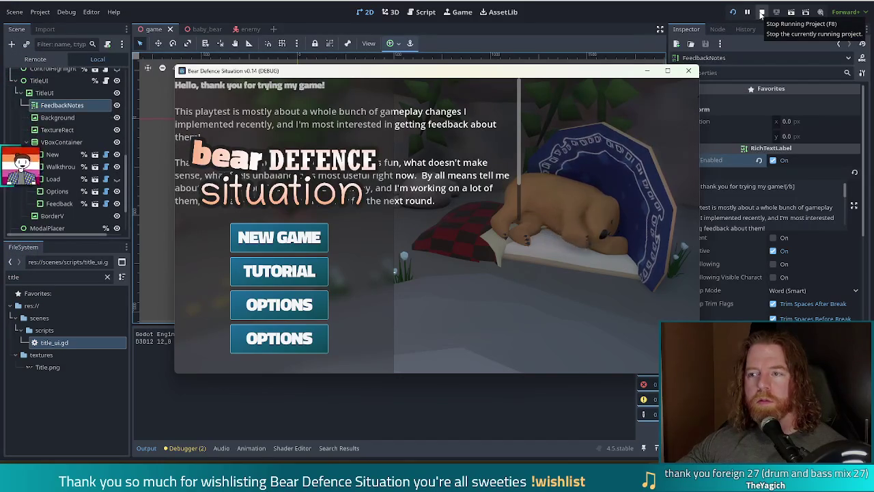
left_click(761, 14)
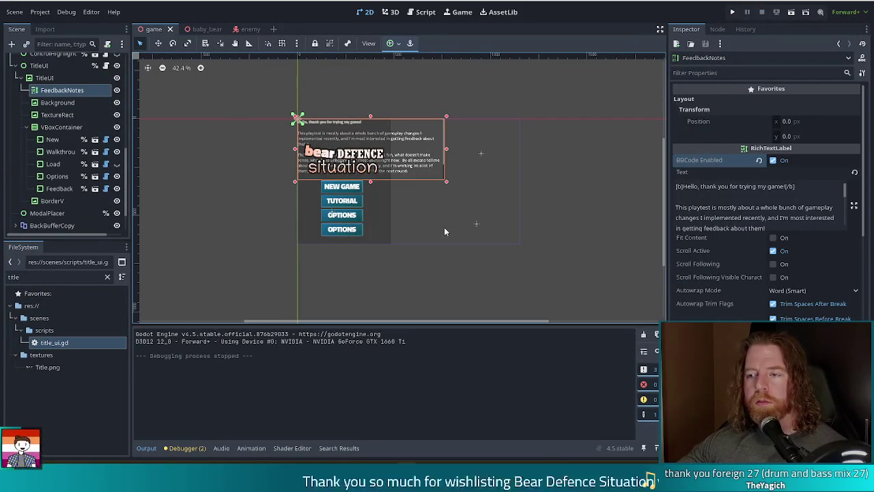
left_click(117, 90)
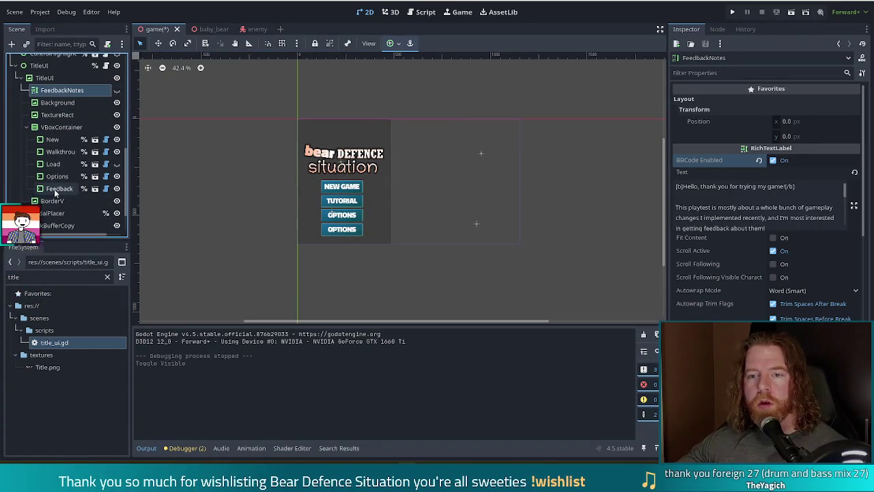
- Open the Feedback button's script, title_ui.gd, to its pressed handler
left_click(68, 189)
left_click(423, 12)
scroll(350, 246, "down", 1)
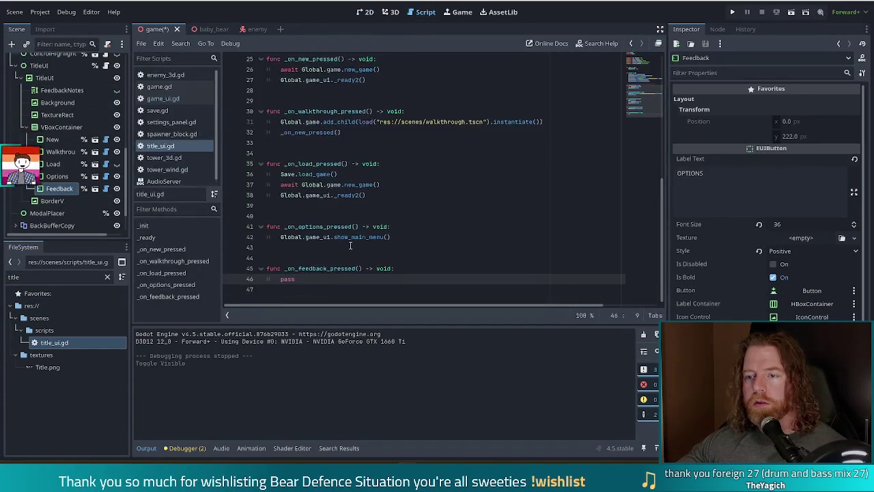
left_click(361, 135)
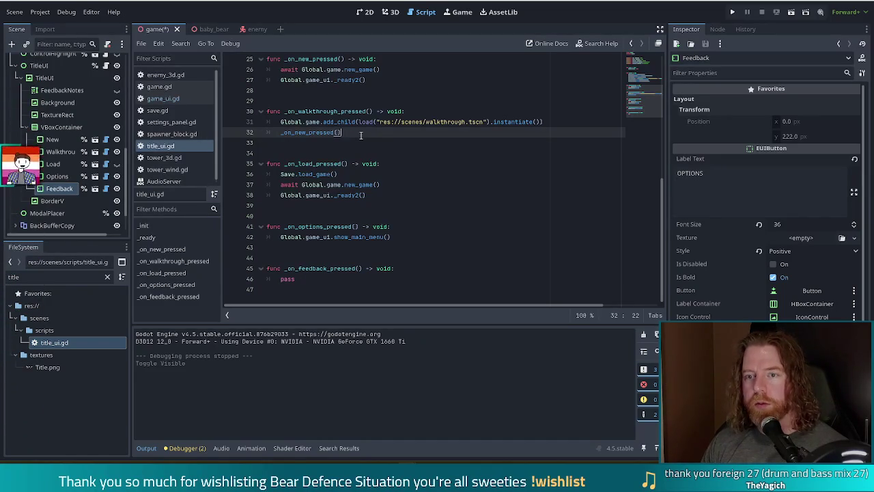
- Search all project files for 'dialog.show', then close the empty results panel
key("ctrl+shift+f")
type("dia")
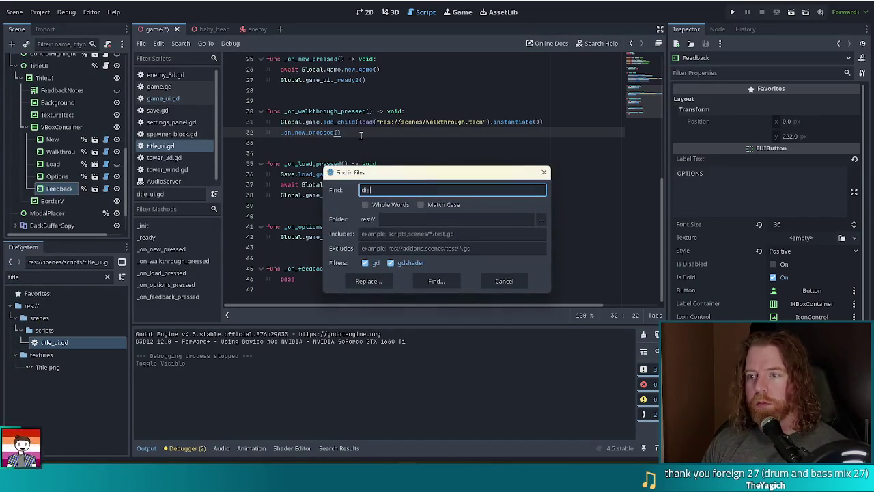
type("log.show")
key("Return")
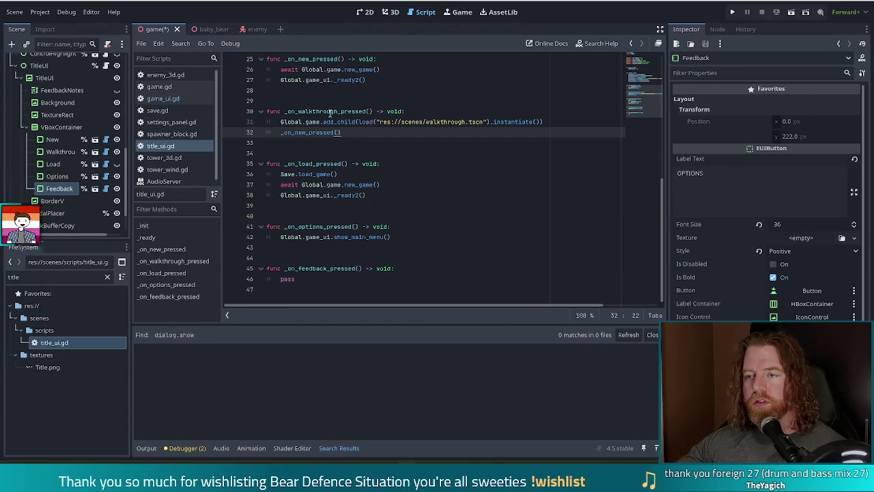
key("Down")
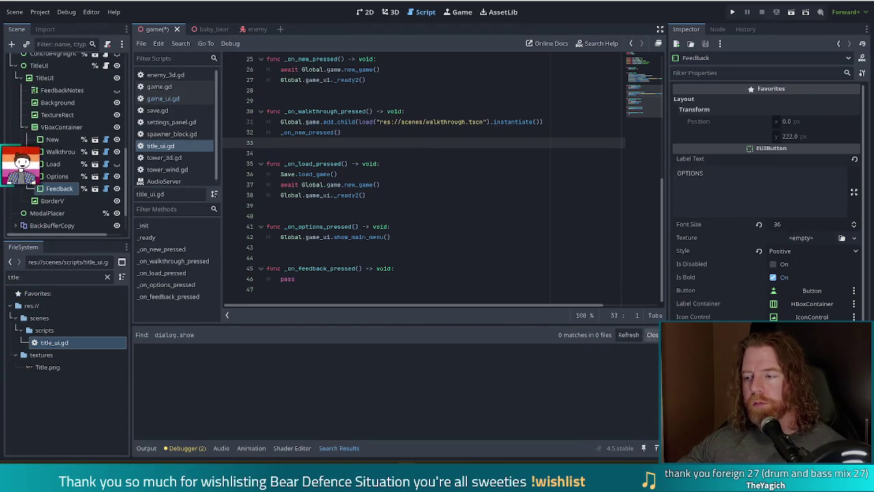
left_click(652, 334)
left_click(287, 153)
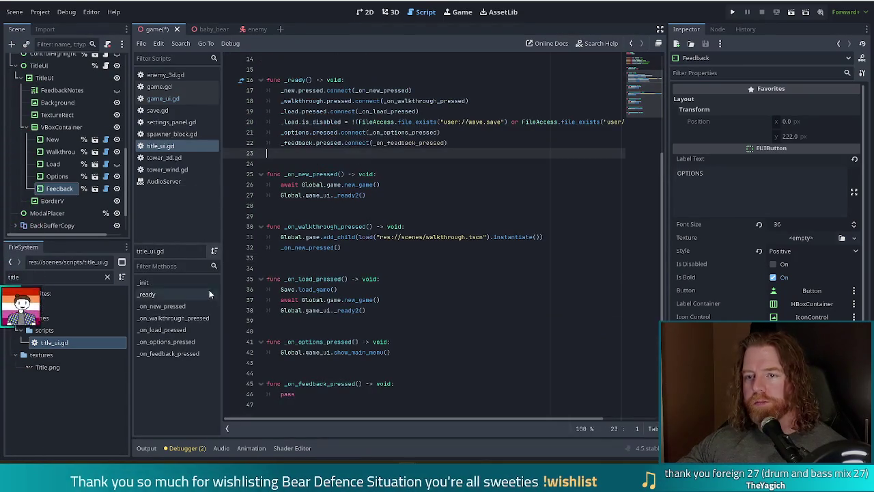
- Filter the script list for 'cauldron' and open den_cauldron.gd at its ui.show() code
double_click(13, 277)
type("cauldronron")
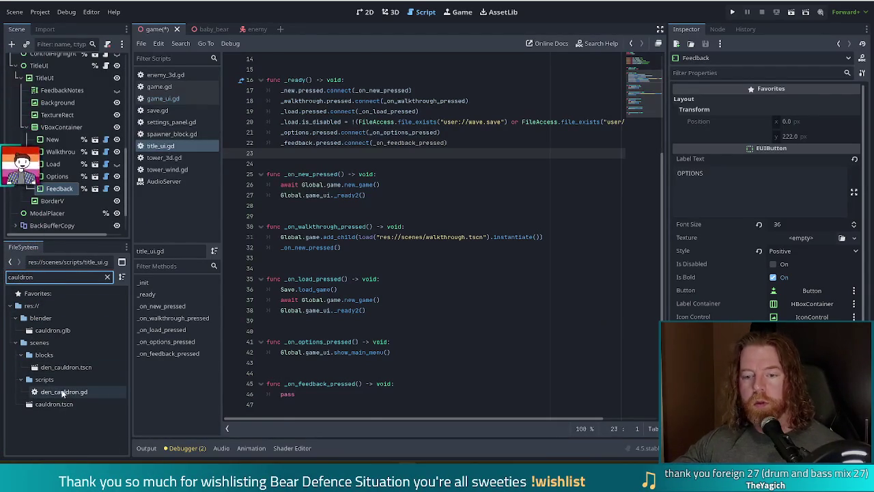
double_click(62, 393)
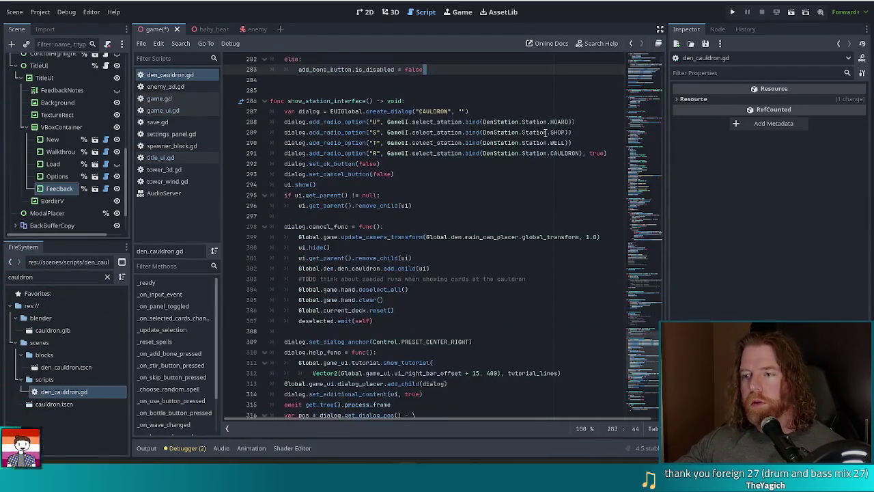
left_click(317, 184)
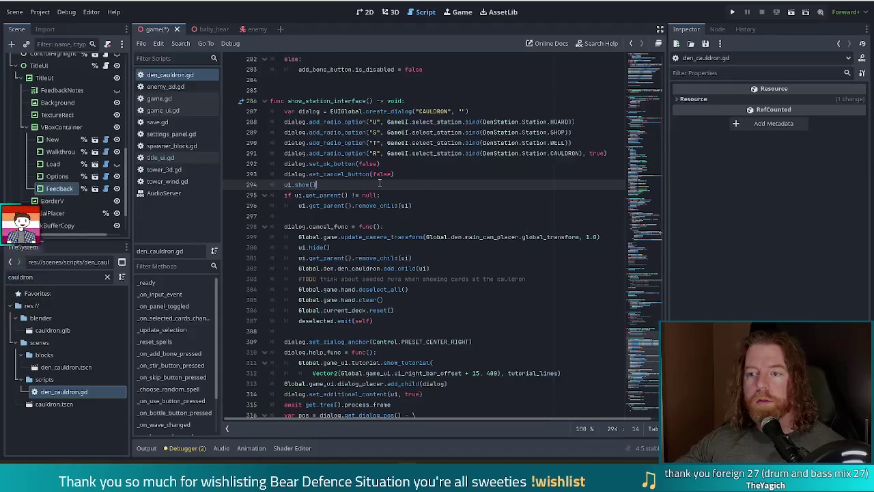
scroll(423, 188, "down", 3)
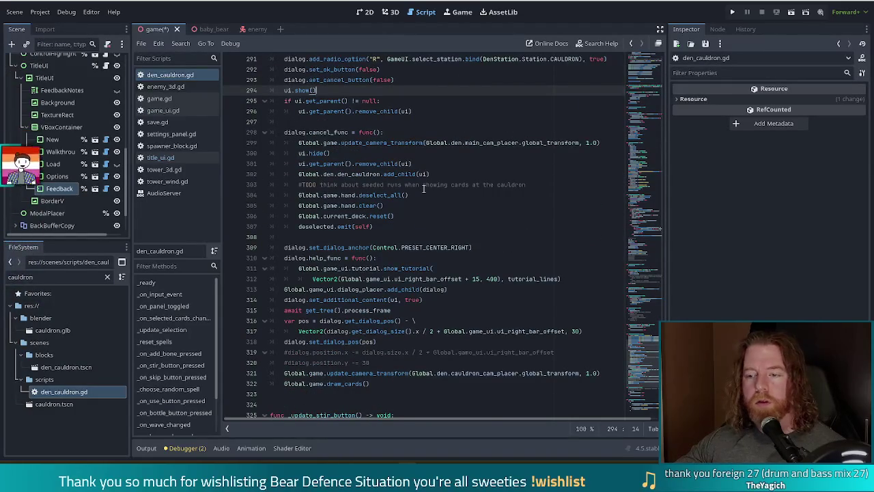
scroll(423, 188, "down", 3)
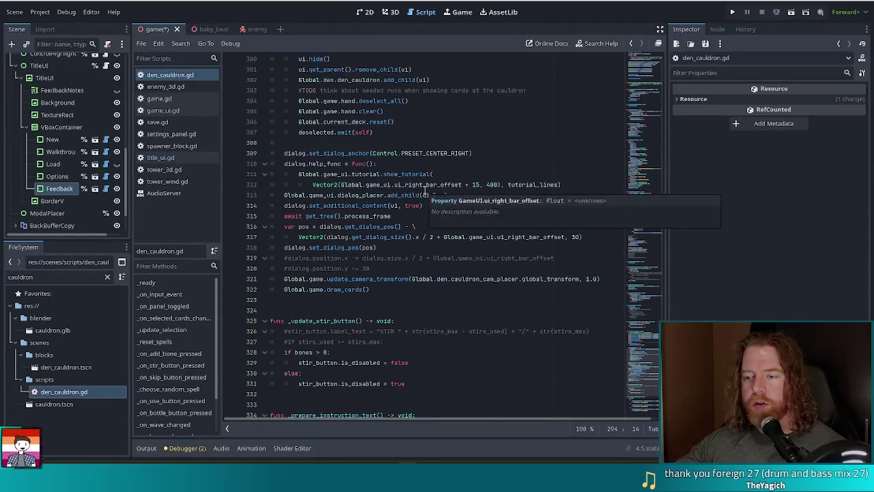
left_click(408, 236)
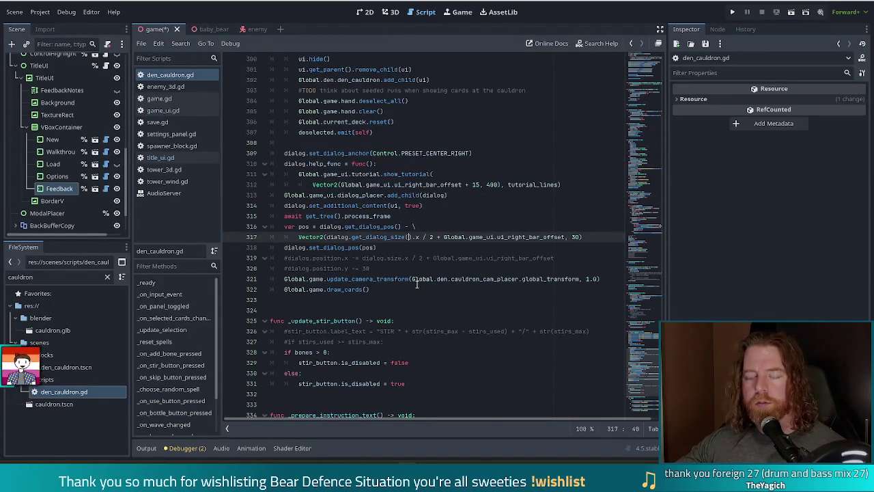
- Review how den_cauldron.gd creates its dialog and calls add_child(dialog), then switch to title_ui.gd
left_click(648, 346)
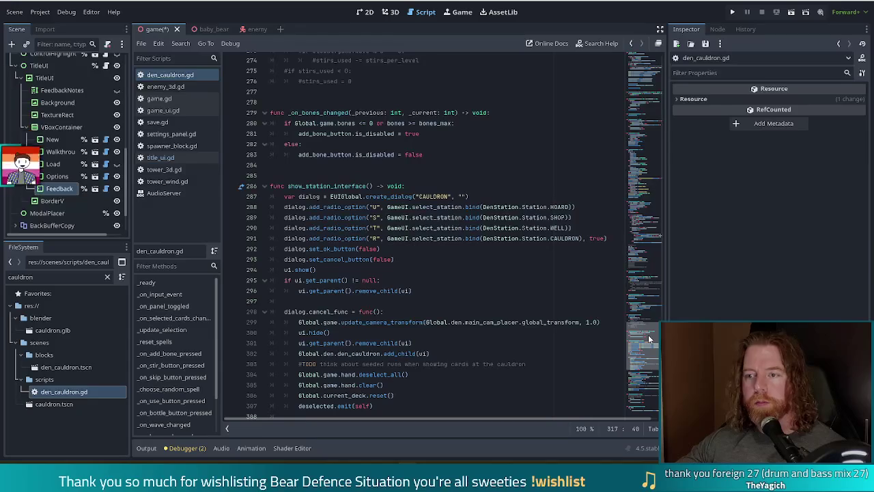
left_click_drag(648, 335, 646, 358)
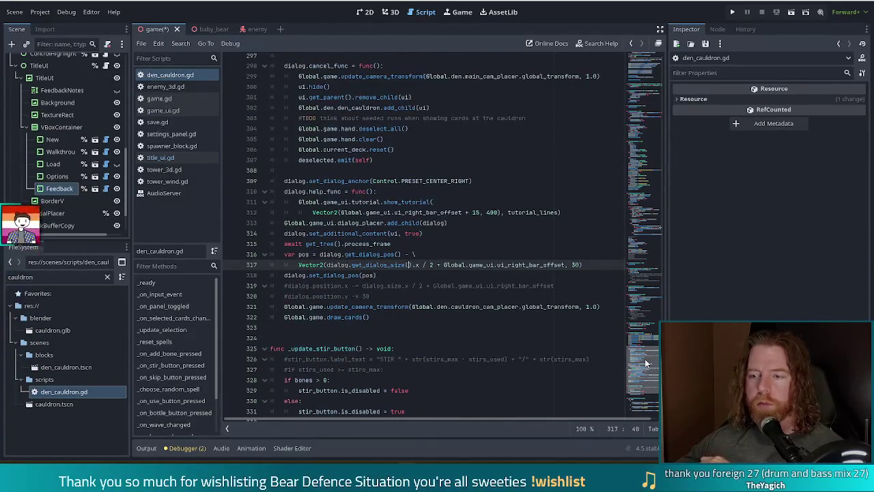
left_click_drag(645, 359, 647, 349)
scroll(649, 345, "up", 4)
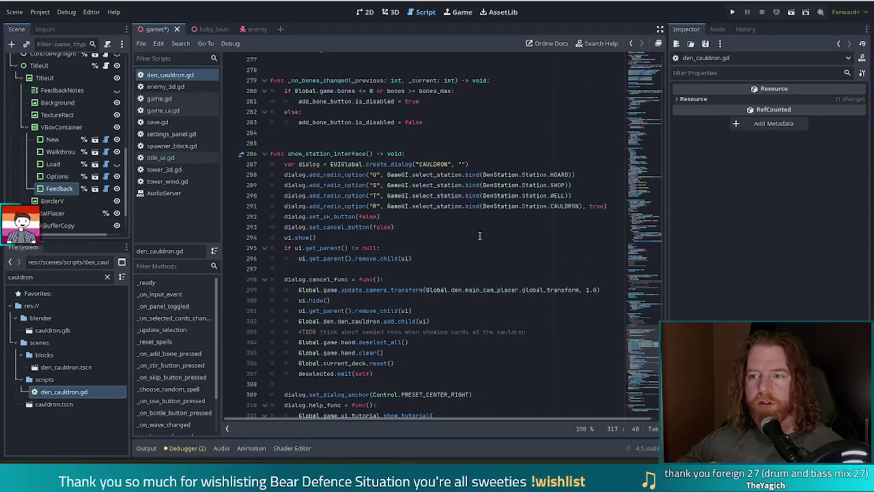
left_click(420, 174)
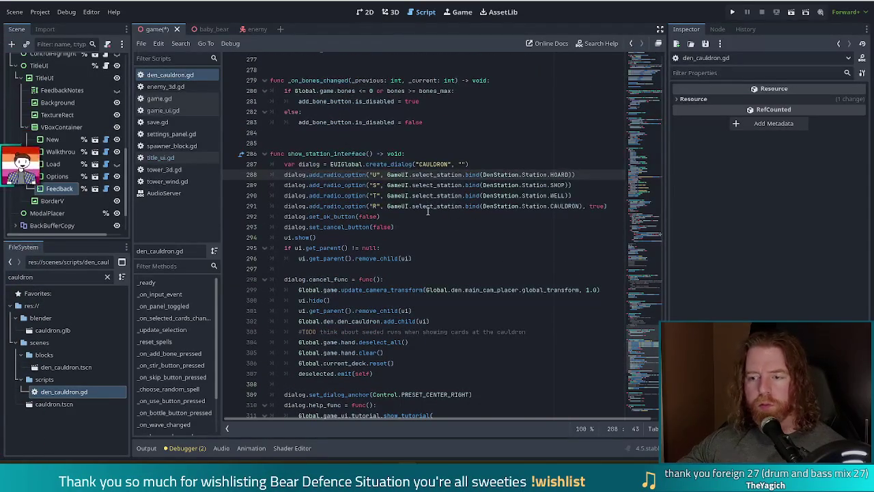
mouse_move(428, 212)
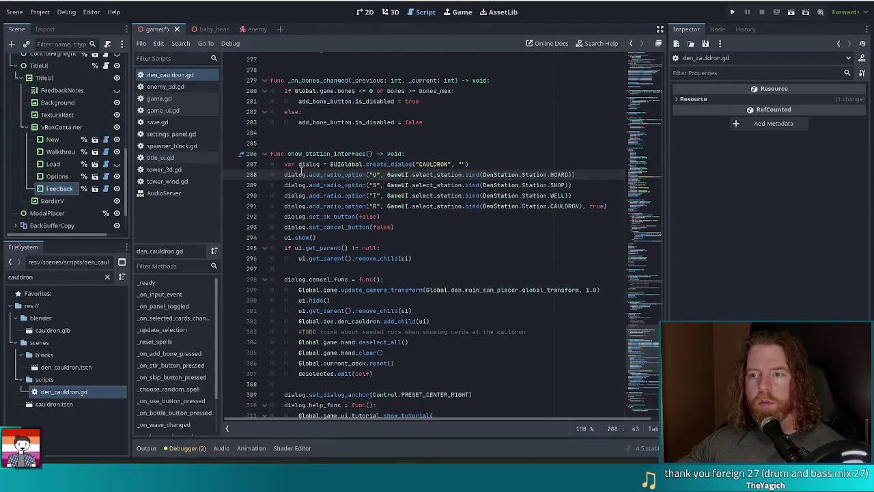
left_click(320, 166)
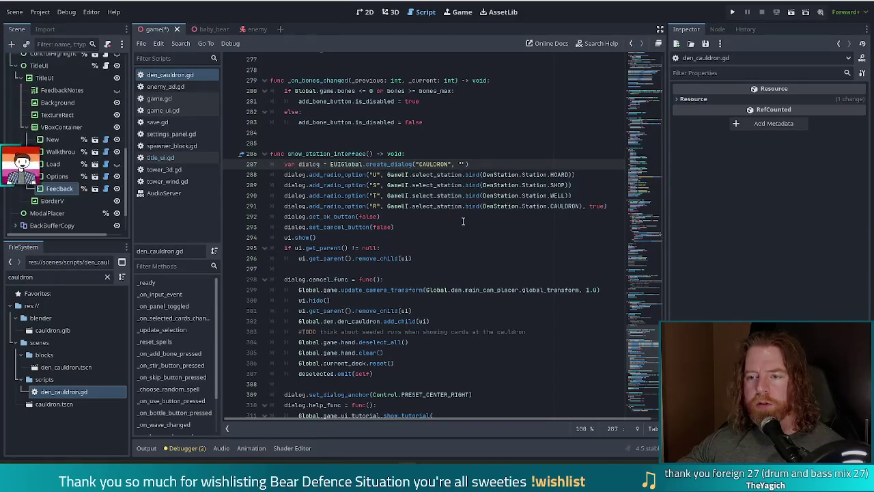
scroll(471, 215, "down", 1)
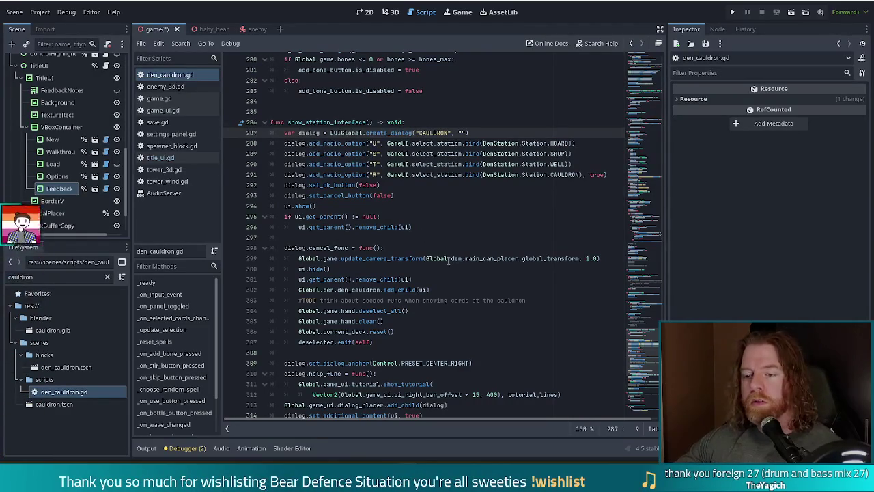
scroll(449, 263, "down", 3)
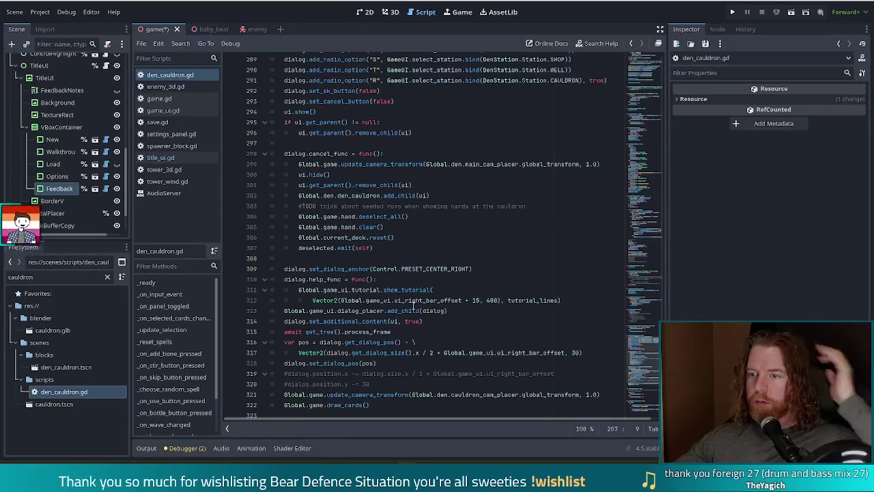
mouse_move(447, 311)
left_mouse_down()
mouse_move(381, 312)
mouse_move(389, 312)
left_mouse_up()
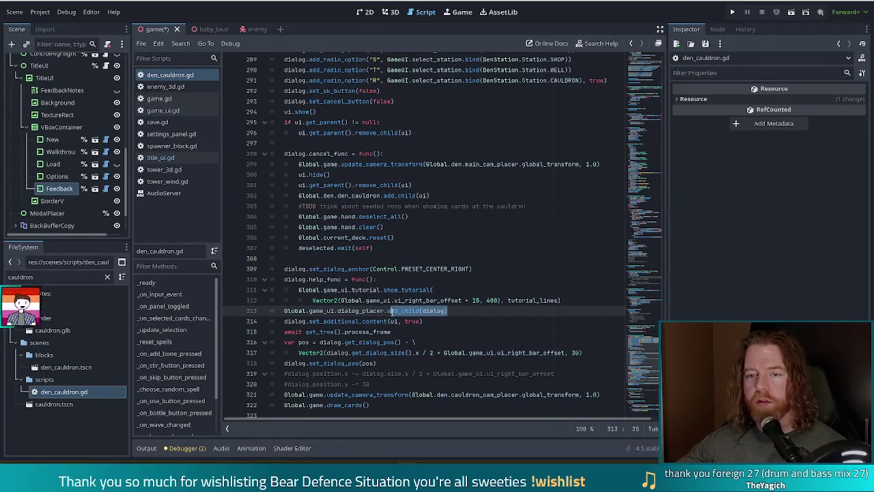
left_click(500, 309)
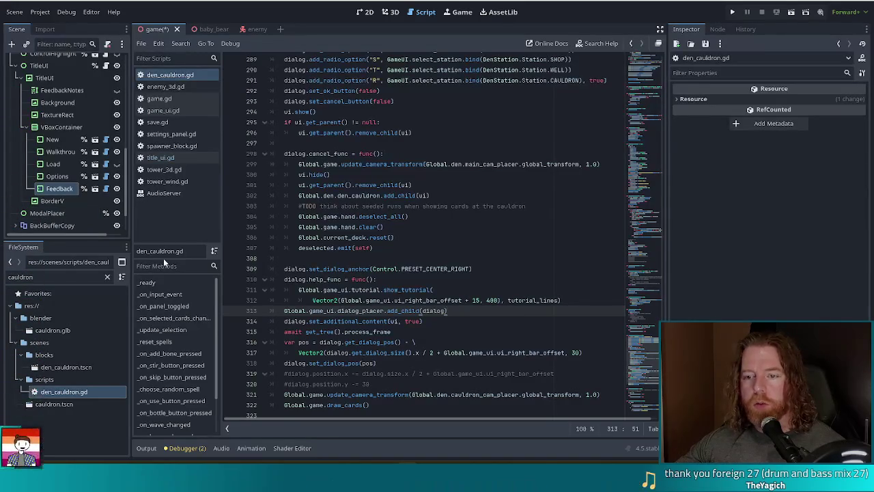
left_click(431, 293)
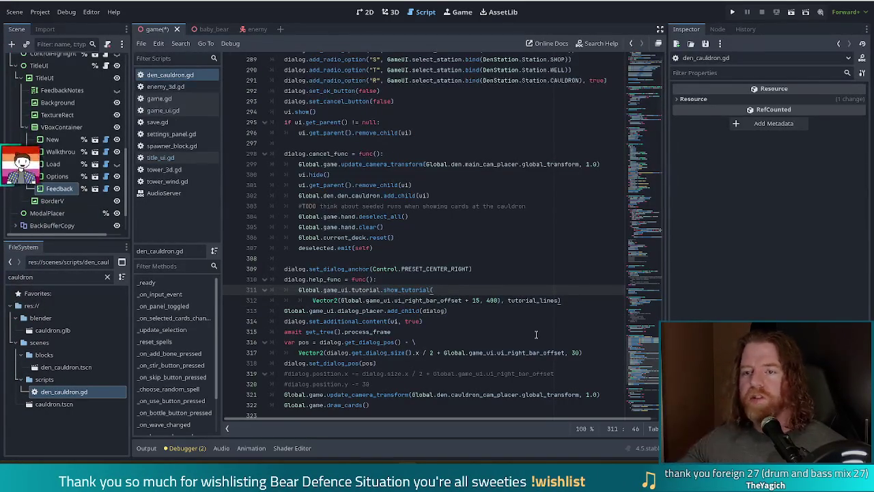
left_click(157, 159)
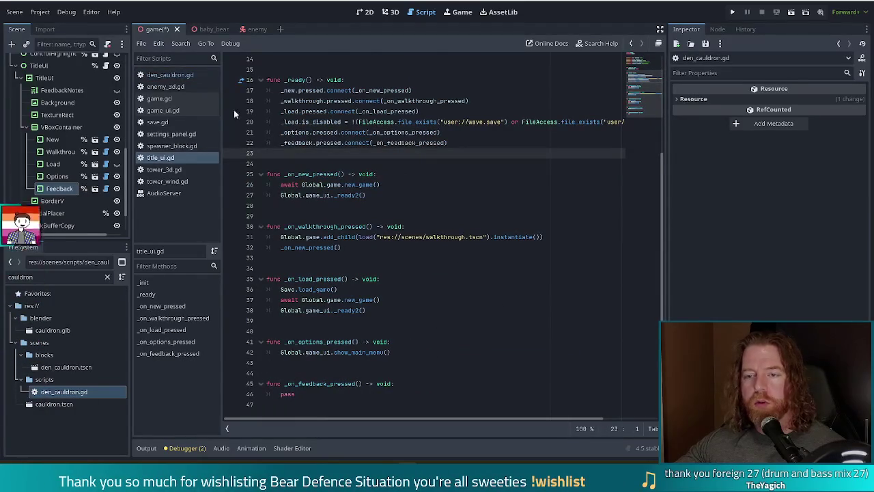
- Copy the EUIGlobal.create_dialog line from game_ui.gd
left_click(165, 112)
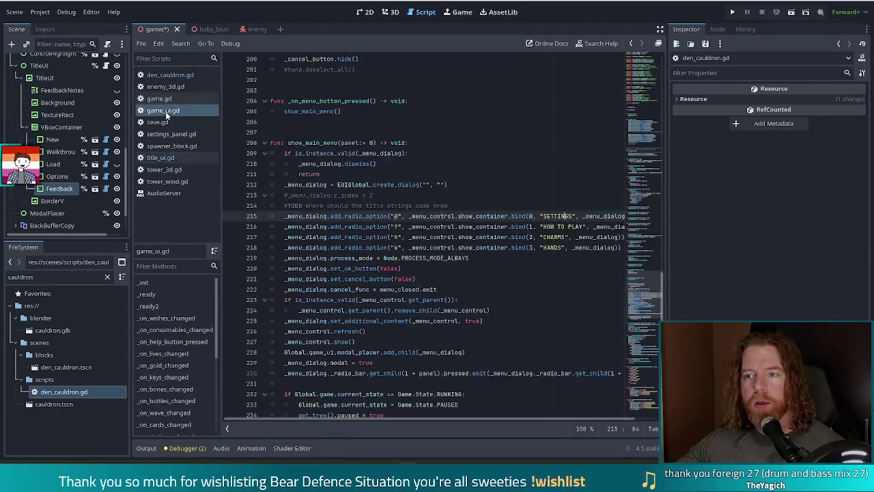
left_click(377, 247)
left_click(338, 216)
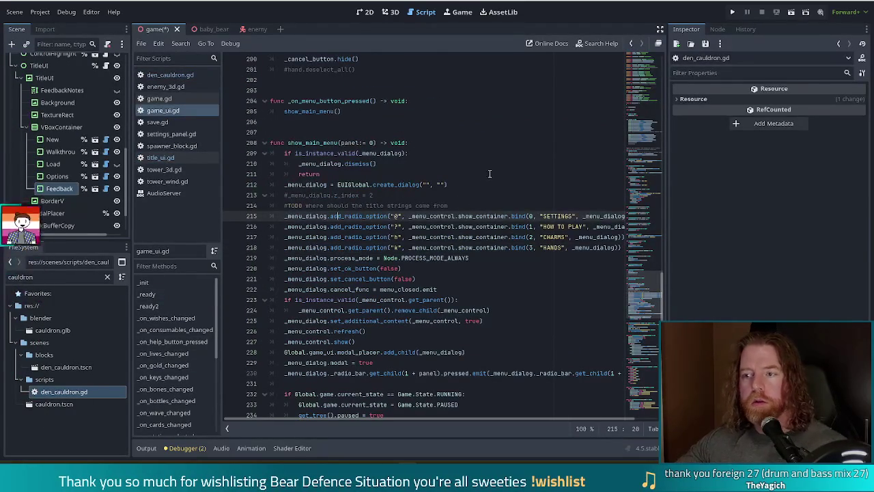
left_click(413, 278)
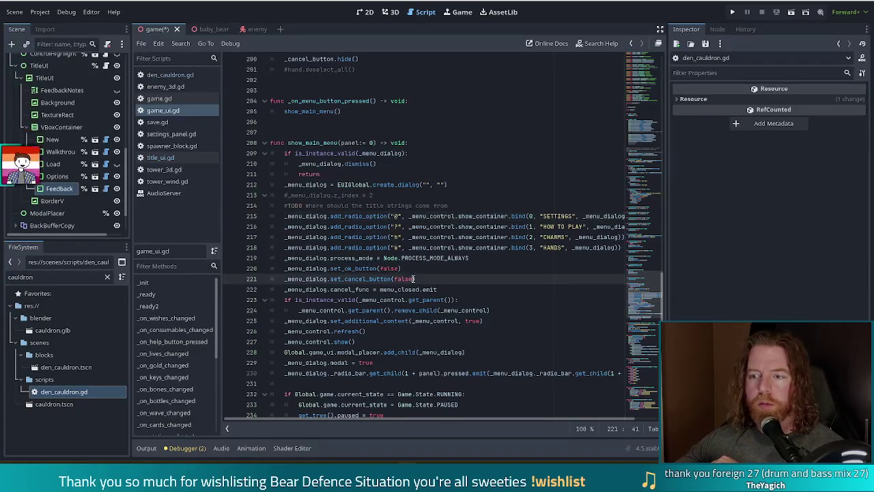
left_click(429, 216)
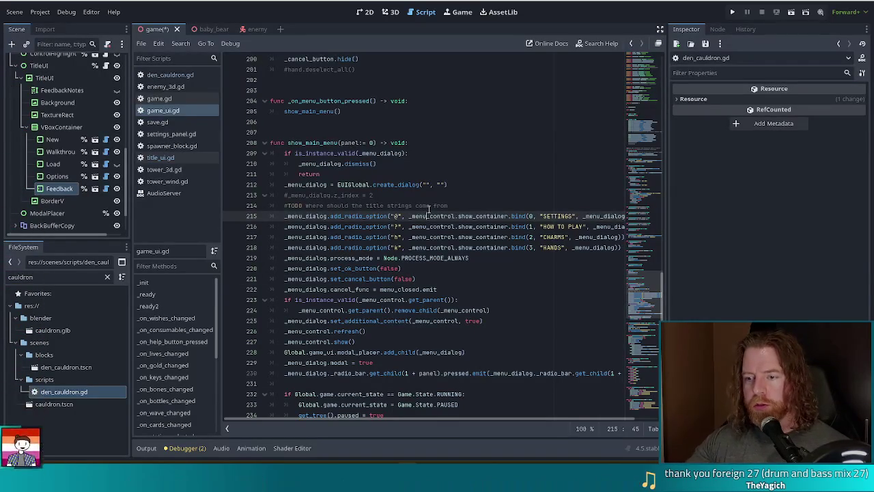
left_click(383, 361)
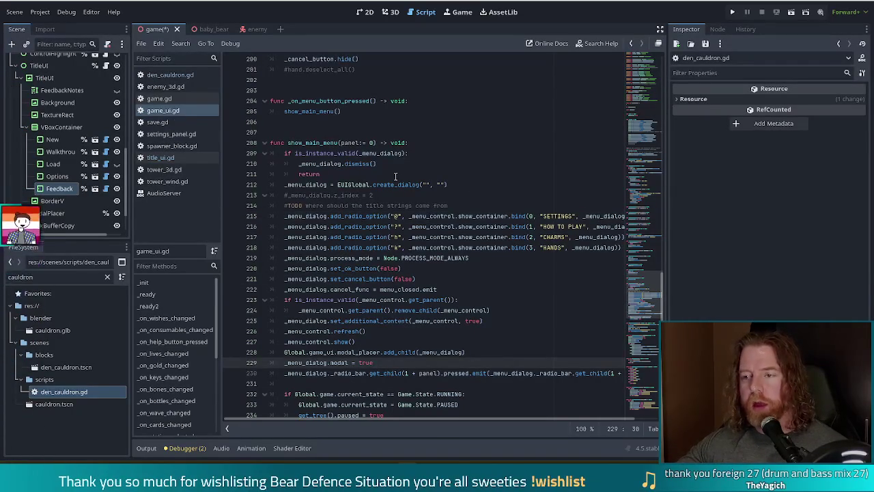
left_click(418, 183)
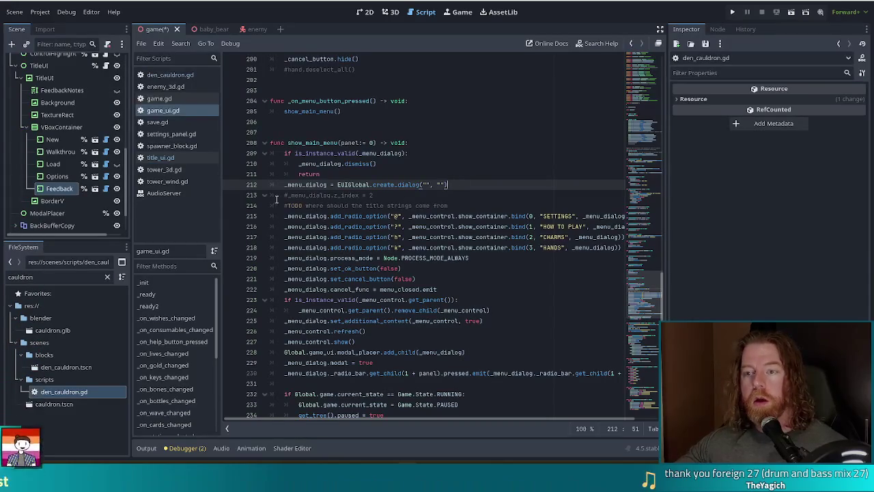
key("shift+Up")
key("ctrl+c")
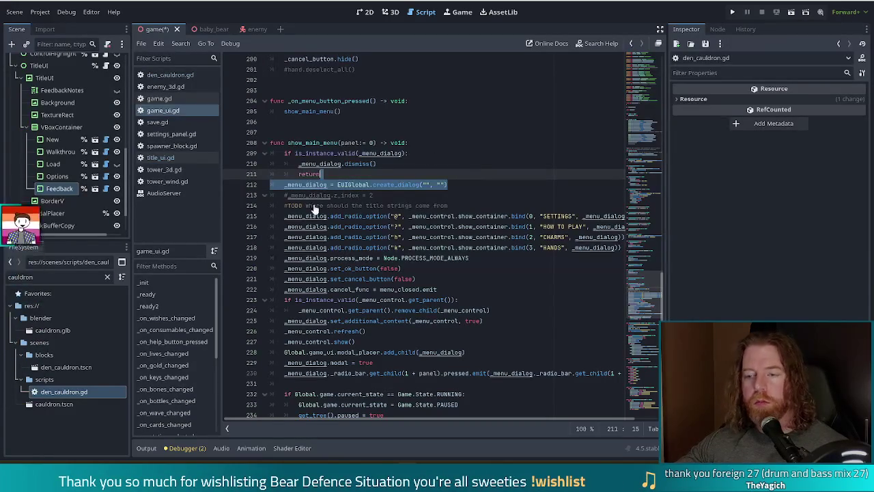
- Replace pass in _on_feedback_pressed with the pasted create_dialog line, declared as var dialog
left_click(170, 75)
left_click(162, 193)
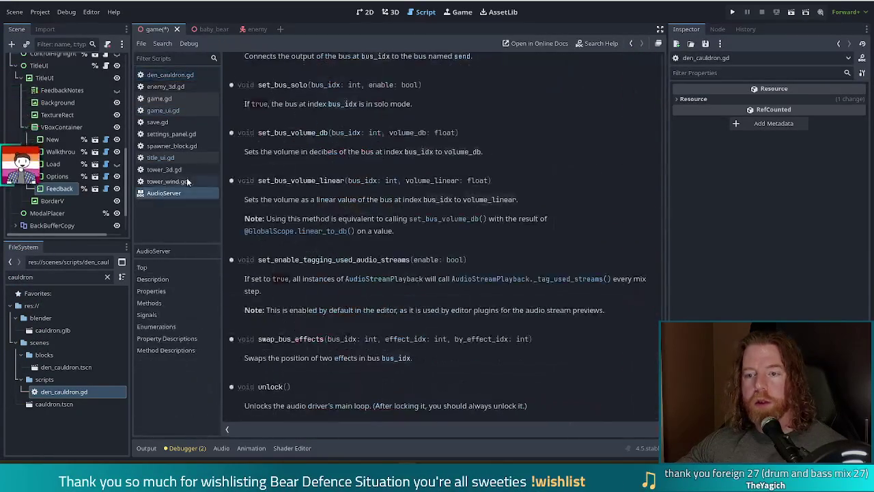
left_click(161, 157)
left_click(287, 394)
double_click(287, 394)
key("ctrl+v")
key("ctrl+shift+Return")
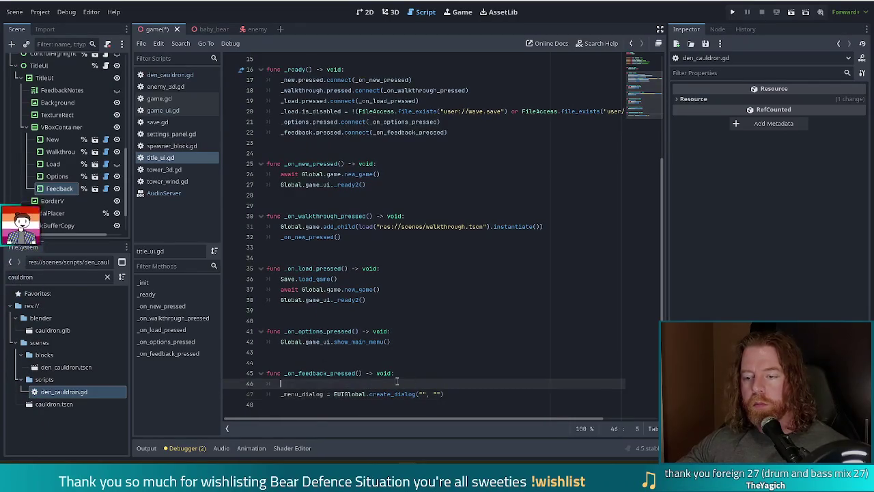
key("ctrl+z")
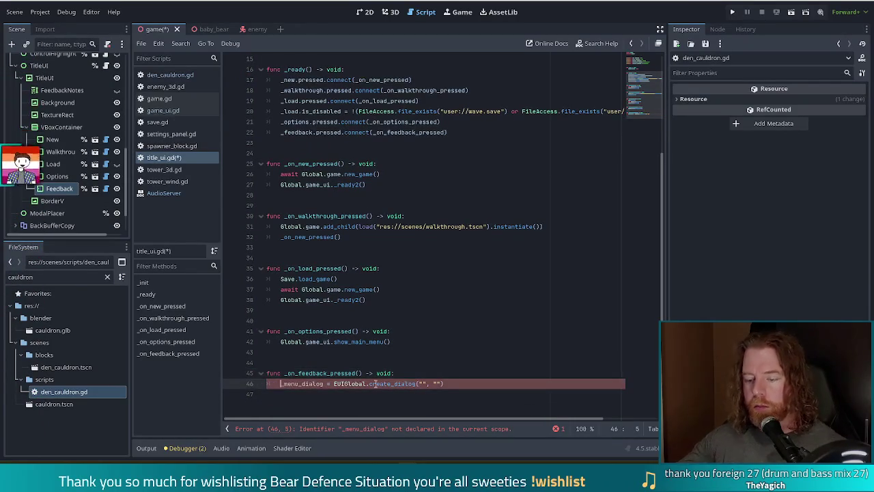
type("var")
key("ctrl+shift+Right")
type("dialog")
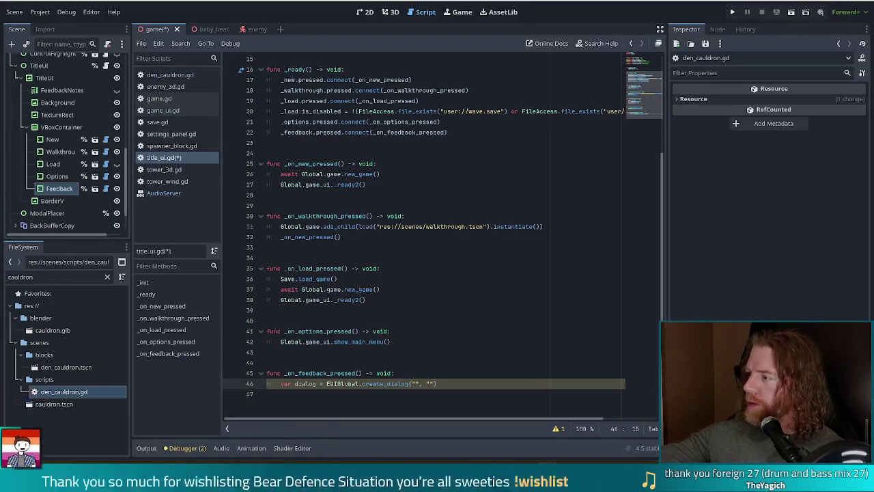
- Add Global.game_ui.modal_placer.add_child(dialog) below it, leaving a blank line between
left_click(471, 388)
key("Return")
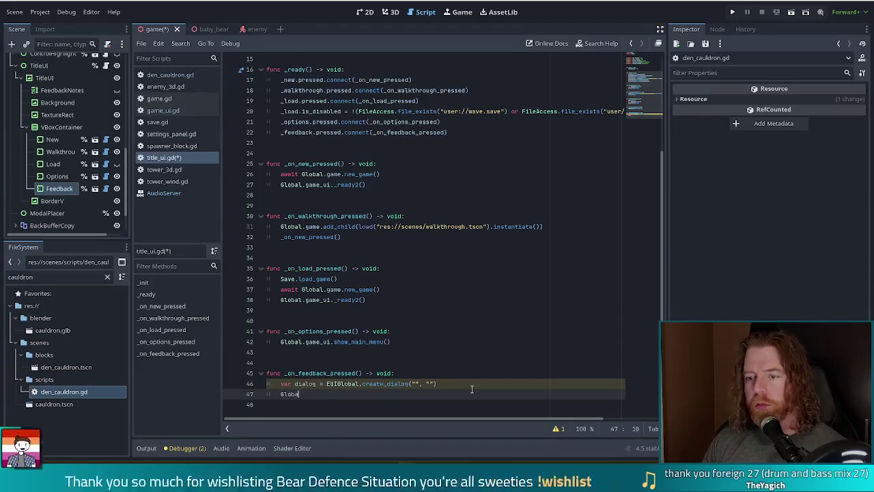
type("Global.game_ui.mo")
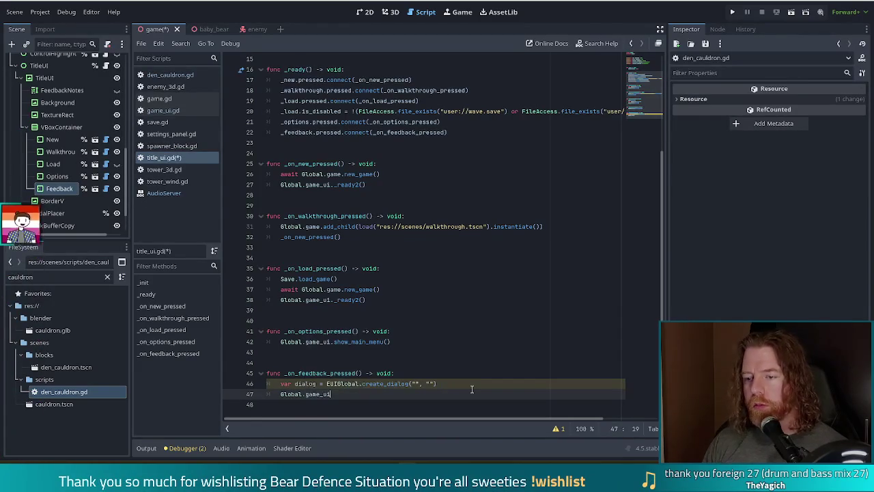
key("Return")
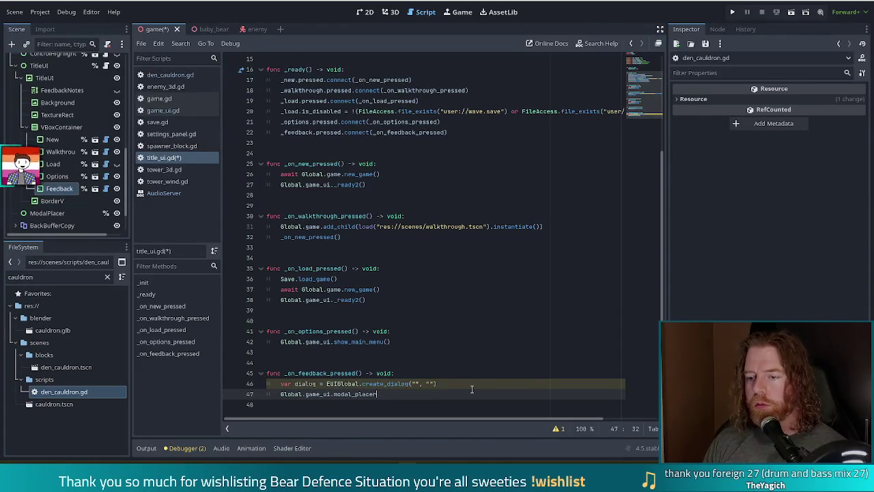
type(".add_chi")
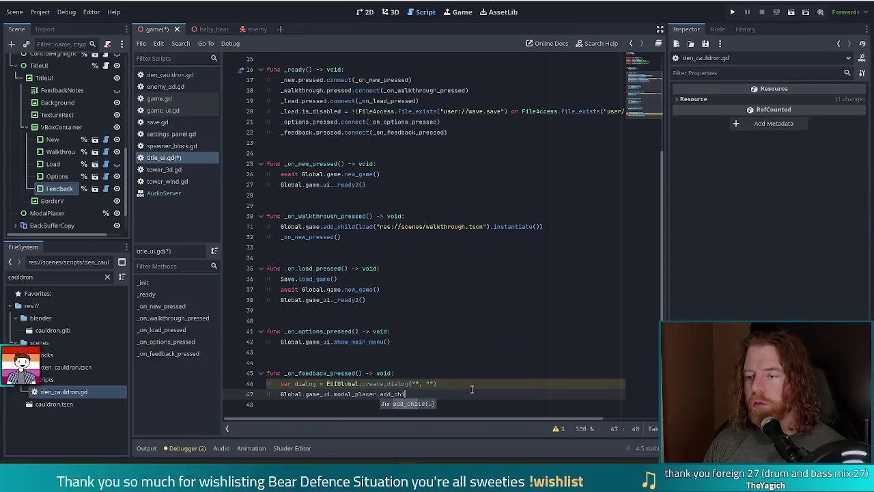
key("Return")
type("dialog")
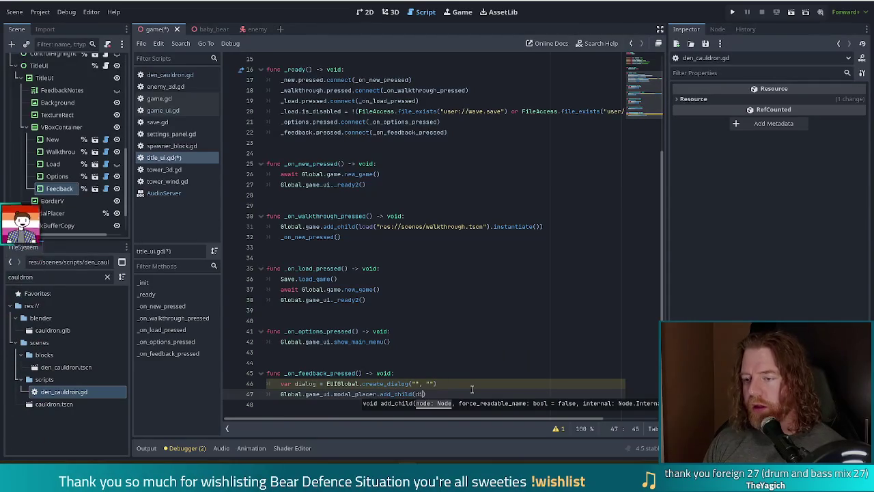
key("Escape")
key("Up")
key("Return")
scroll(469, 276, "down", 1)
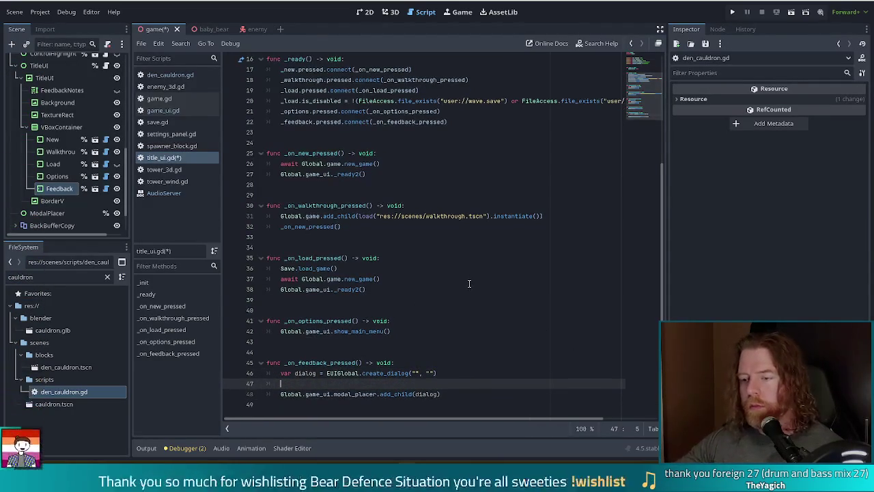
- Set the dialog title string to 'THANK YOU FOR PLAYING MY GAME'
left_click(417, 373)
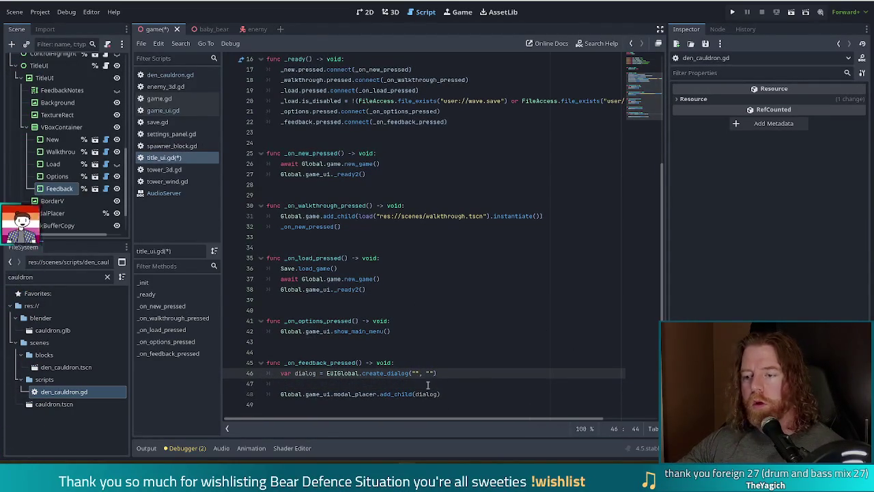
type("THANK YOU FO")
type("R PLAYING MY ")
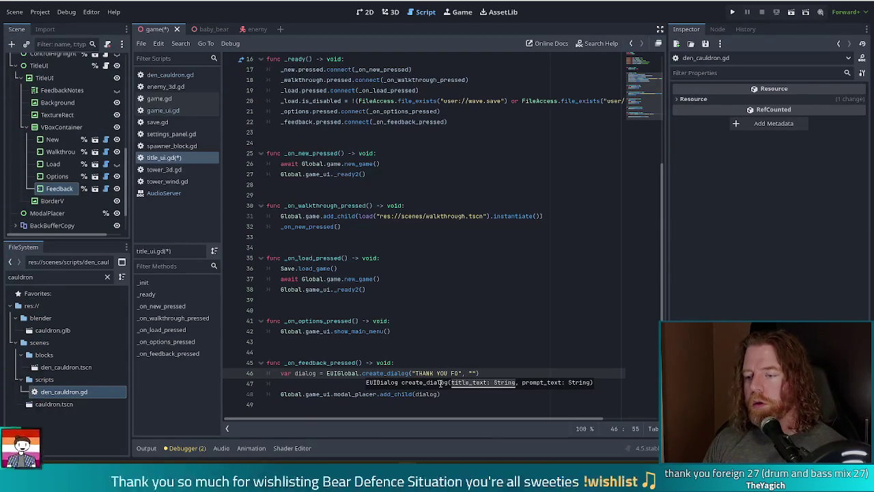
type("GAME")
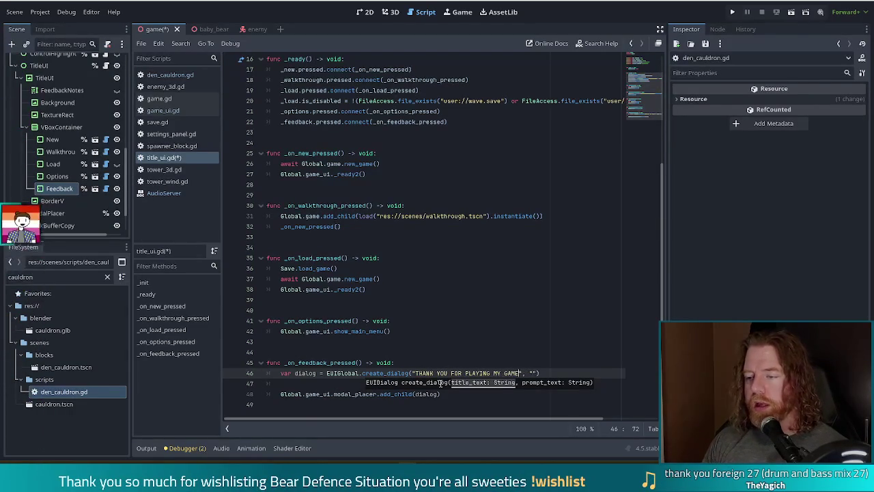
left_click(508, 327)
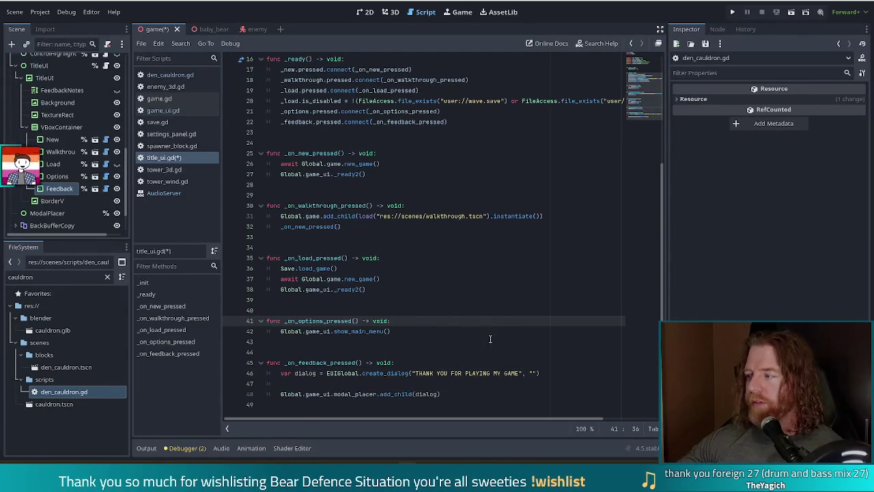
- Start a dialog.set_additional_content() call on the line below create_dialog
left_click(433, 383)
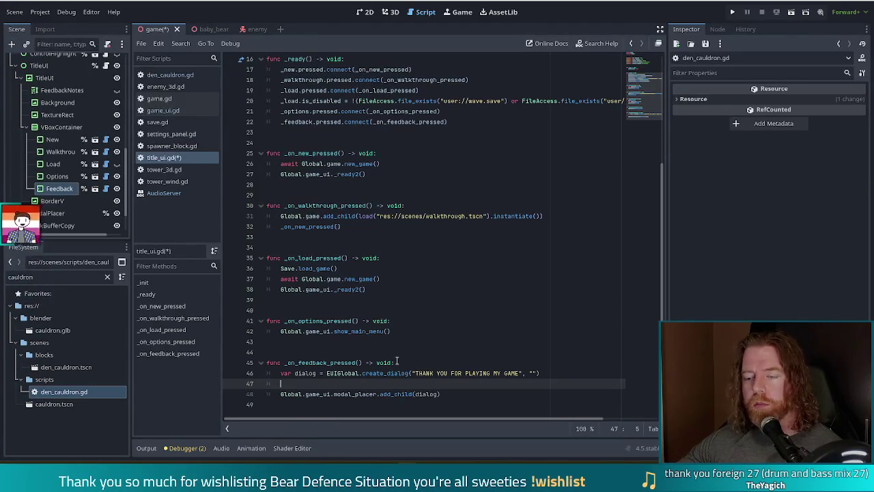
type("dialog.set_")
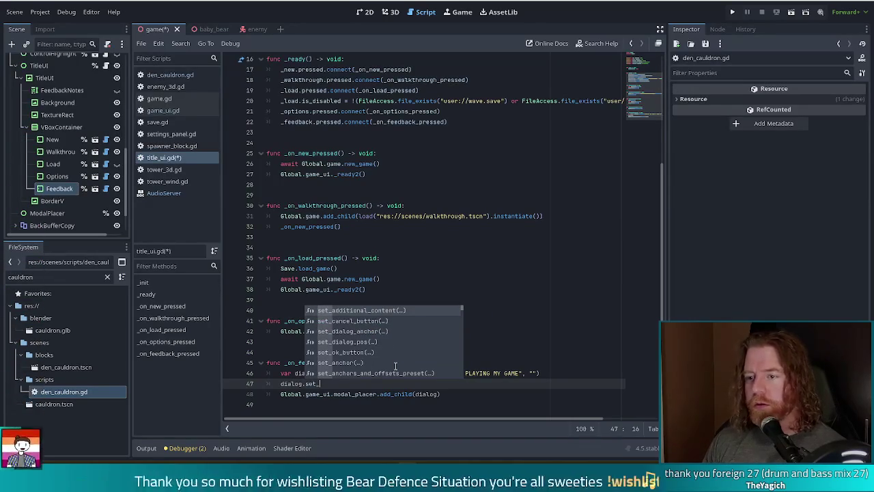
key("Return")
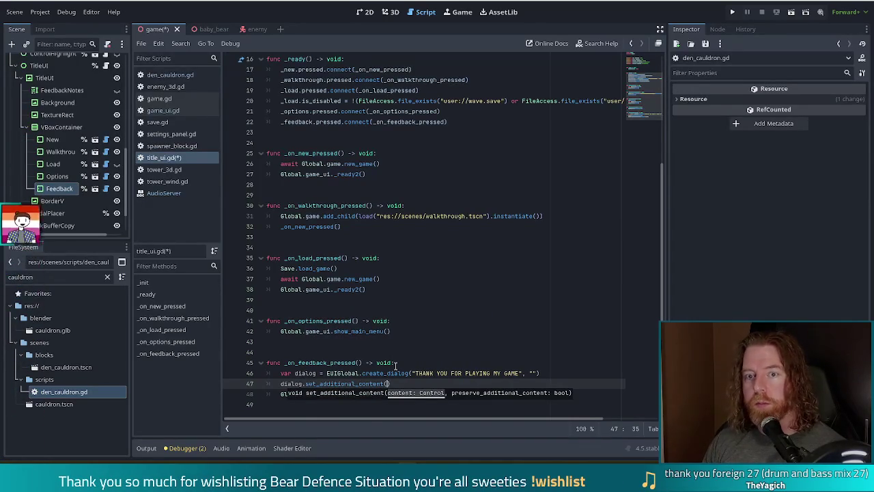
left_click(61, 90)
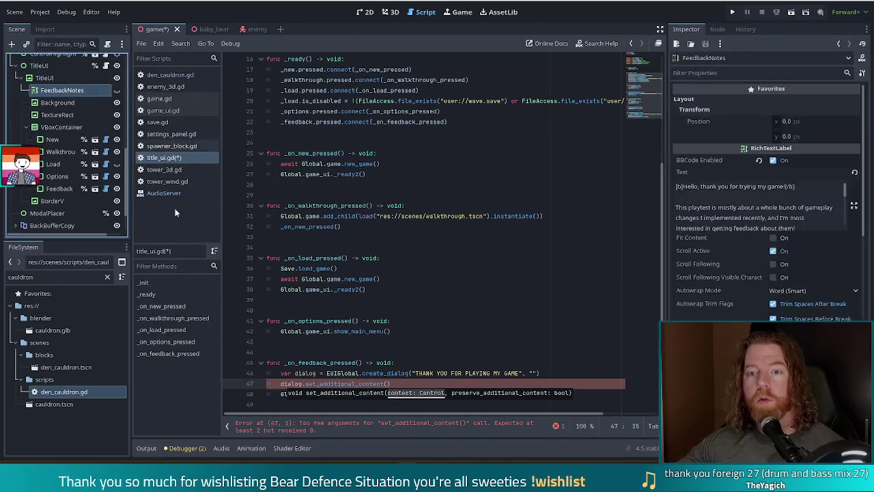
scroll(646, 55, "up", 5)
mouse_move(61, 90)
left_mouse_down()
mouse_move(293, 144)
mouse_move(292, 154)
left_mouse_up()
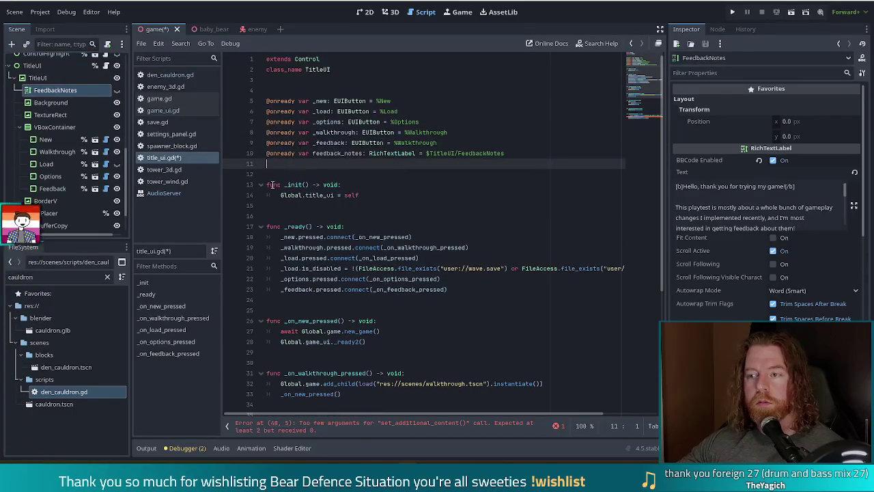
scroll(437, 168, "down", 5)
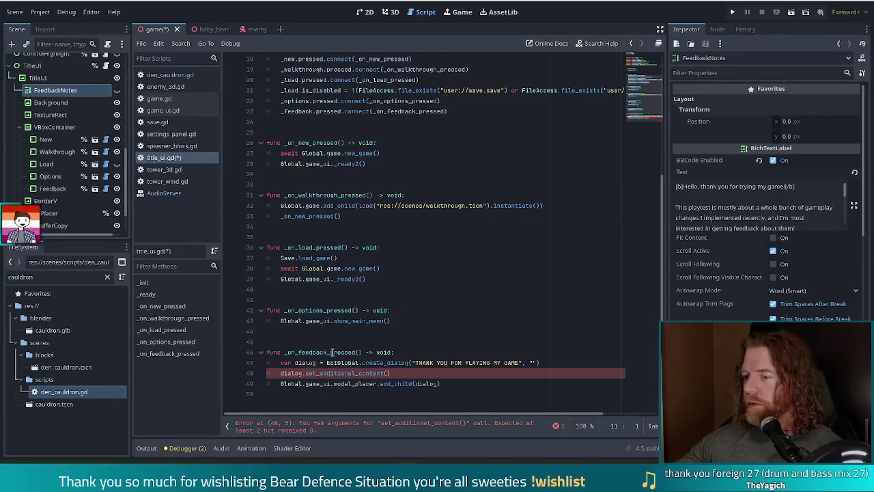
- Pass feedback_notes, true to dialog.set_additional_content and save the script
left_click(442, 377)
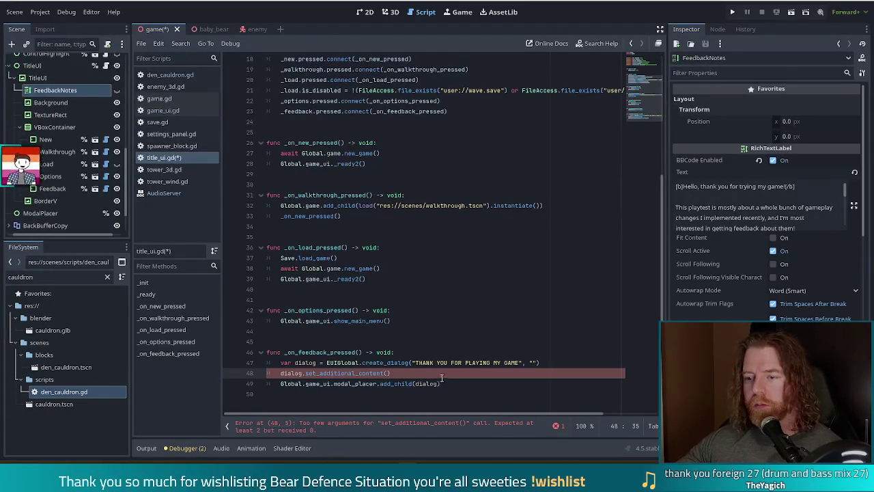
type("feed")
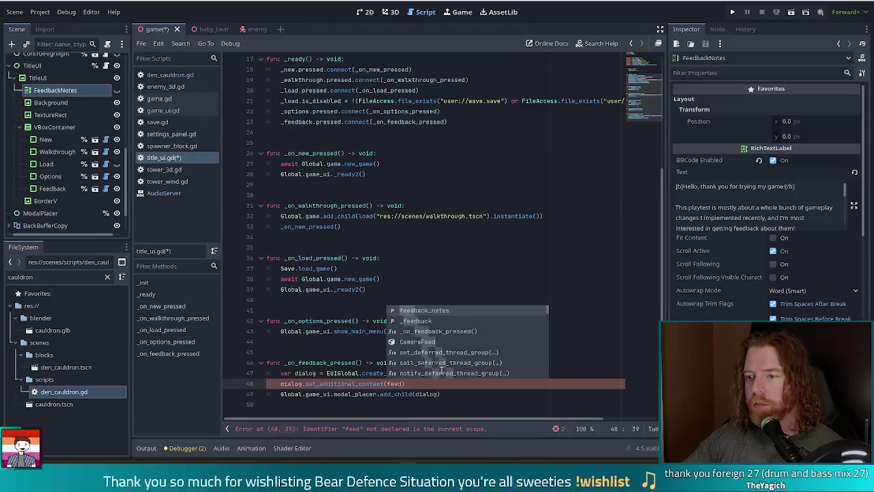
key("Return")
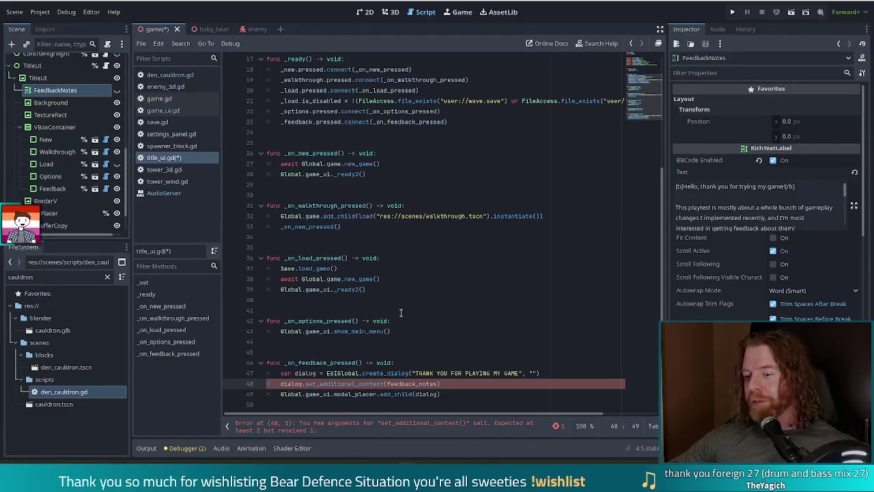
type(", ")
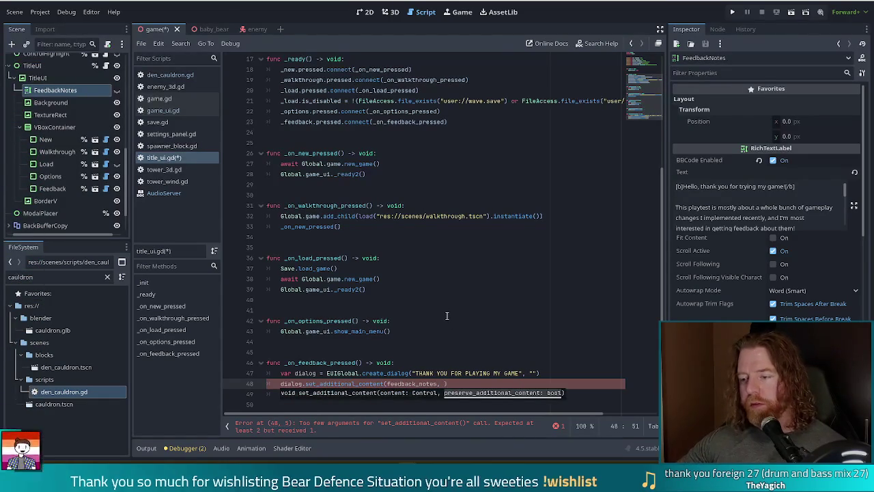
type("true")
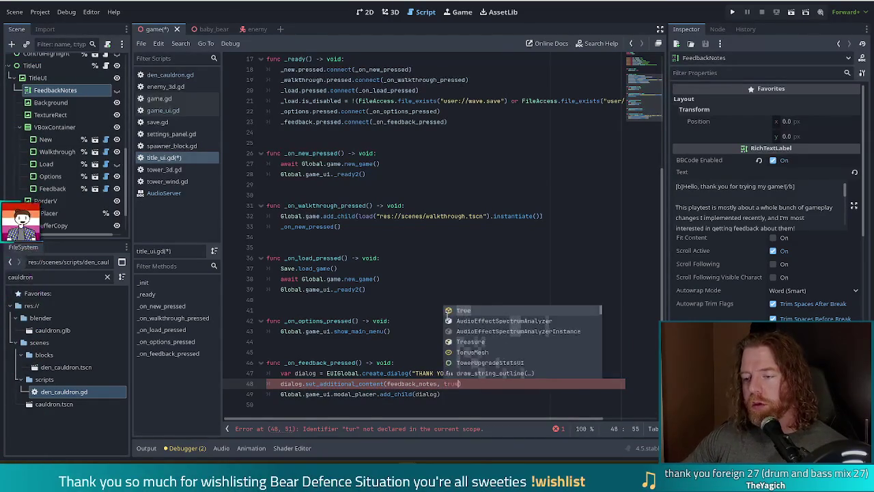
key("ctrl+s")
- Insert a new blank line directly below the create_dialog line
left_click(379, 373)
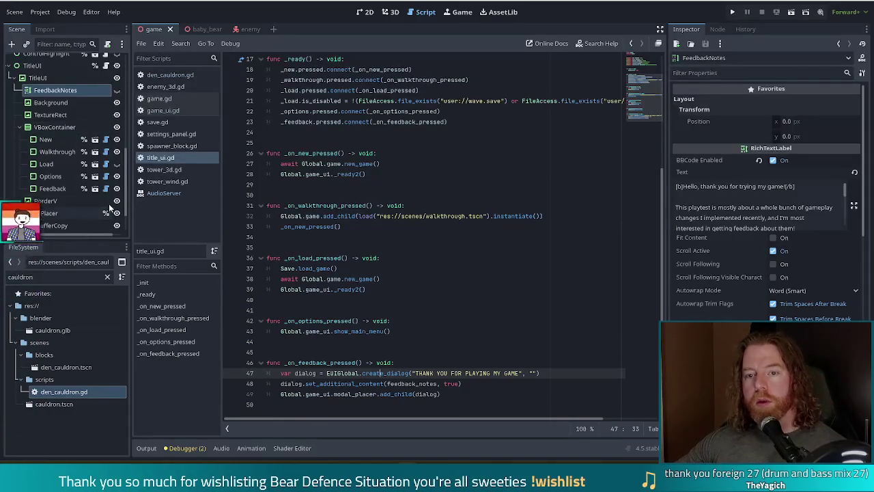
left_click(561, 373)
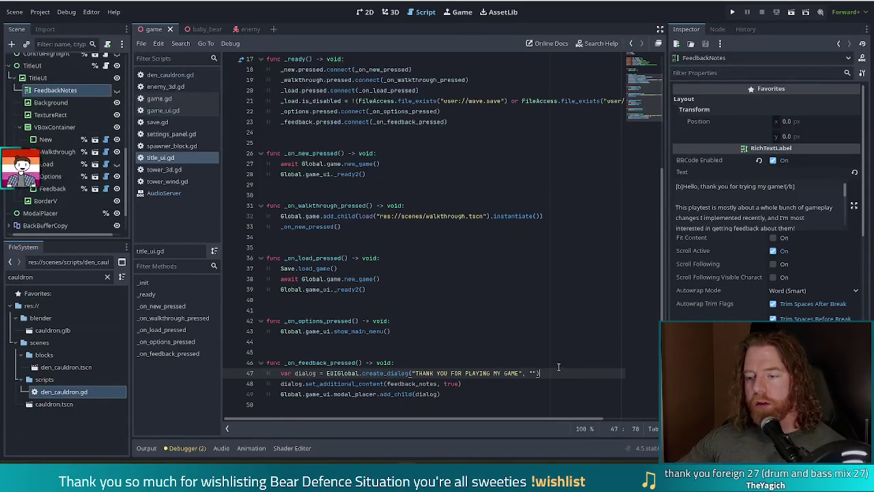
key("Return")
key("ctrl+z")
key("Down")
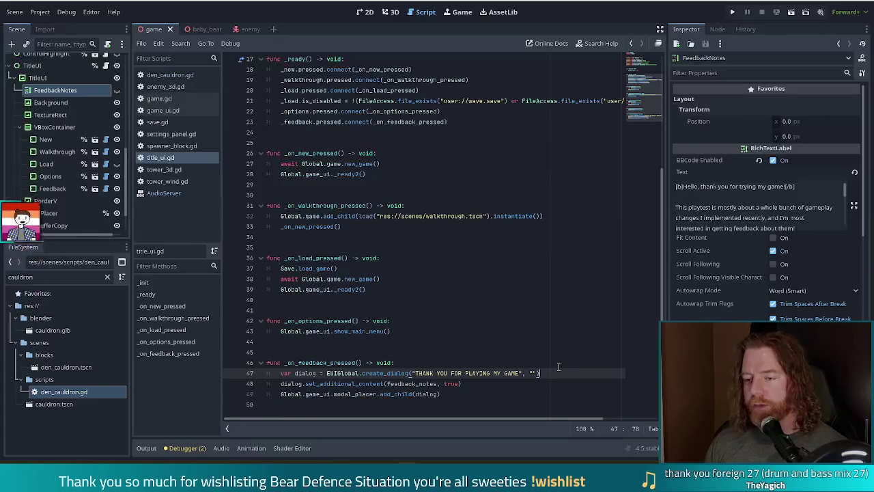
key("Return")
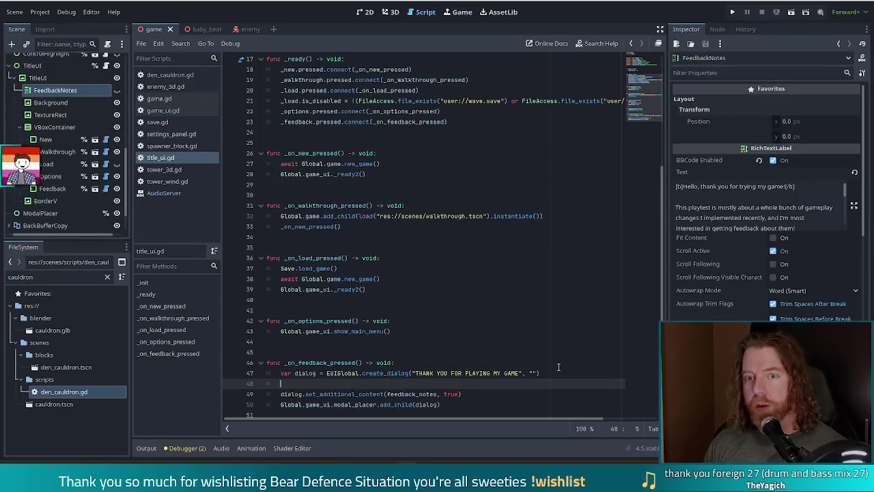
- Write feedback_notes.show() on the new line after create_dialog, using autocomplete
type("feedback_notes.s")
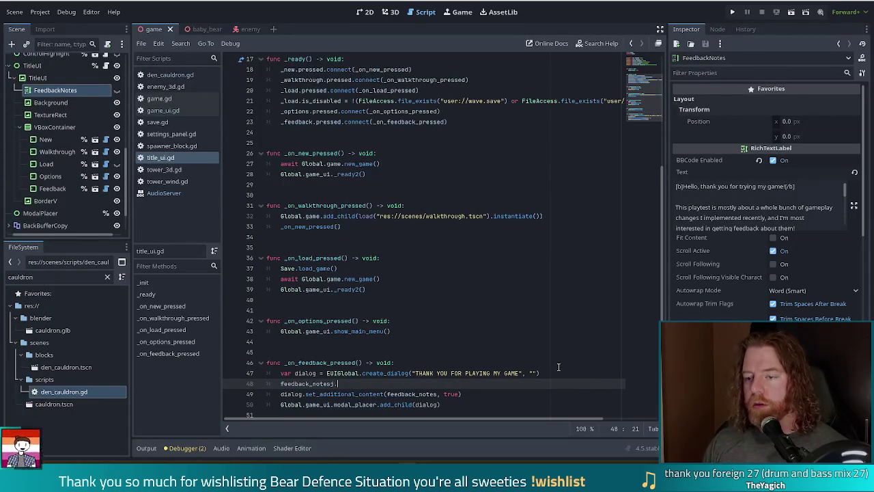
type("how(")
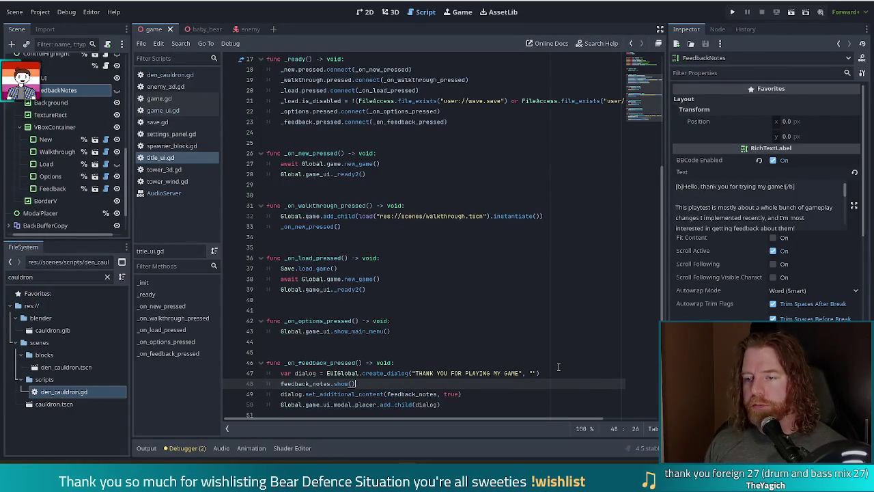
key("Return")
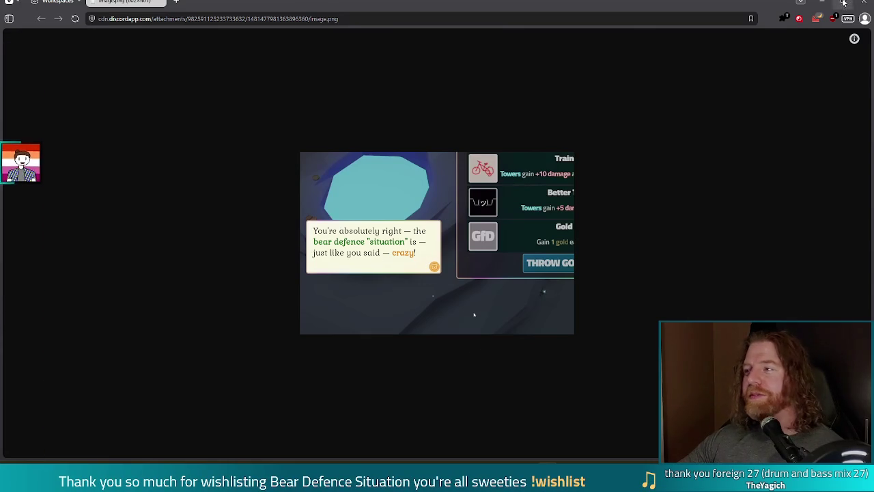
key("alt+Tab")
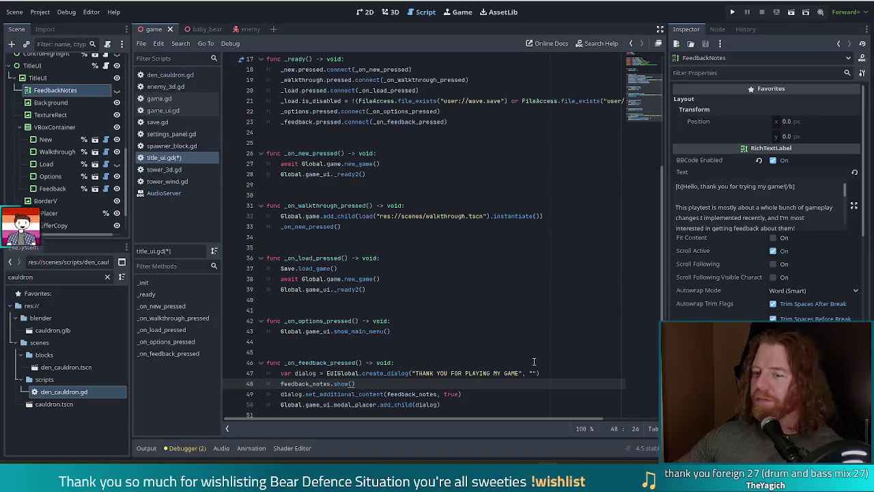
left_click(441, 394)
scroll(486, 368, "down", 1)
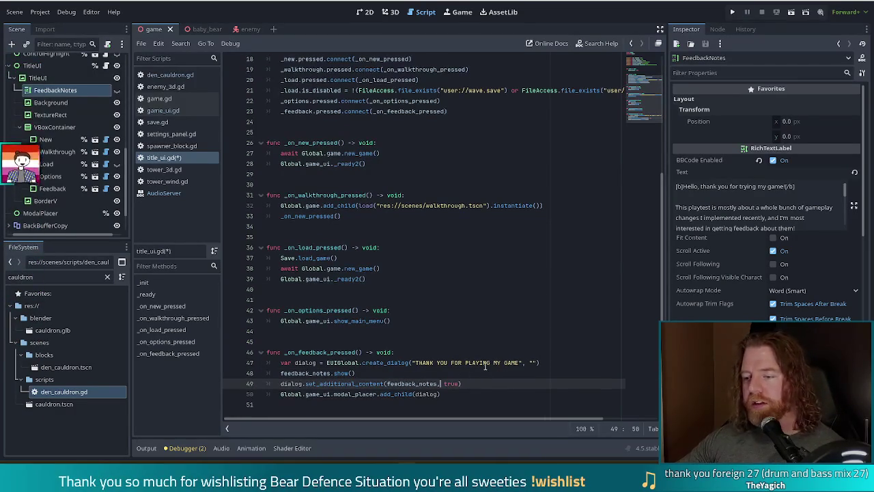
left_click(470, 383)
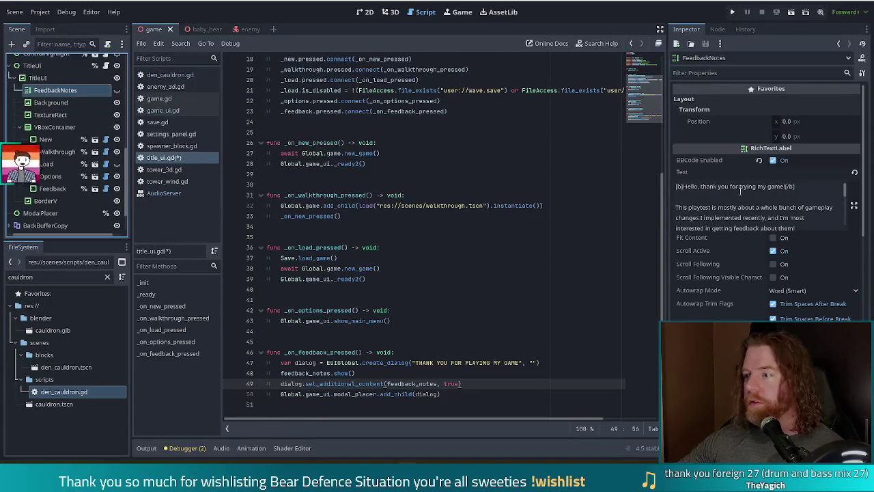
triple_click(673, 186)
- Delete the bold [b]Hello…[/b] greeting so FeedbackNotes opens with the playtest paragraph
key("Delete")
key("Delete")
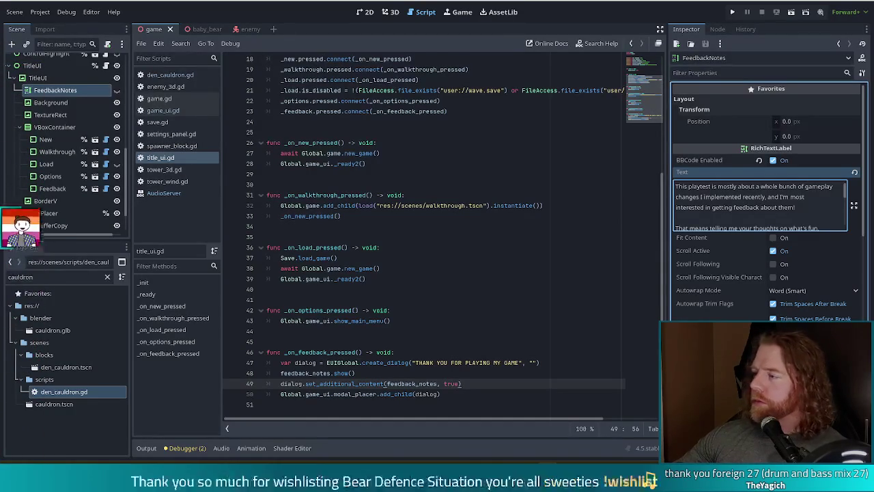
left_click(437, 247)
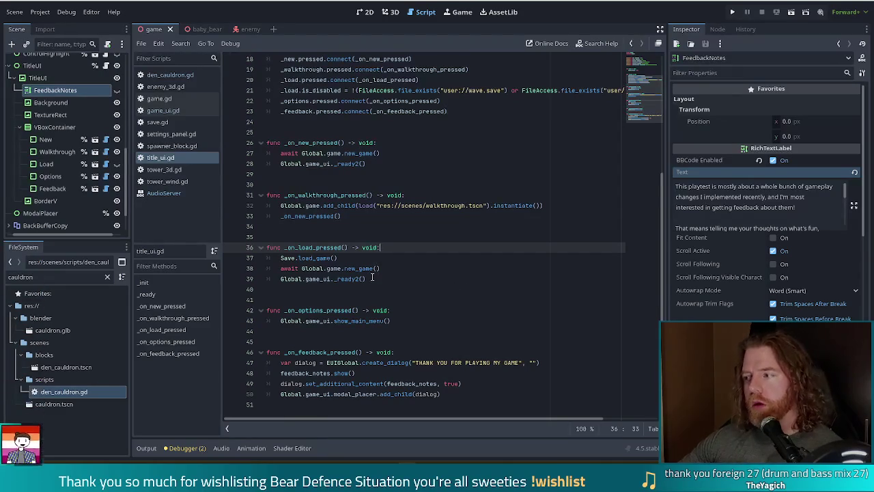
- Look over the feedback handler lines in title_ui.gd, then run the project with F5
left_click(422, 320)
left_click(441, 394)
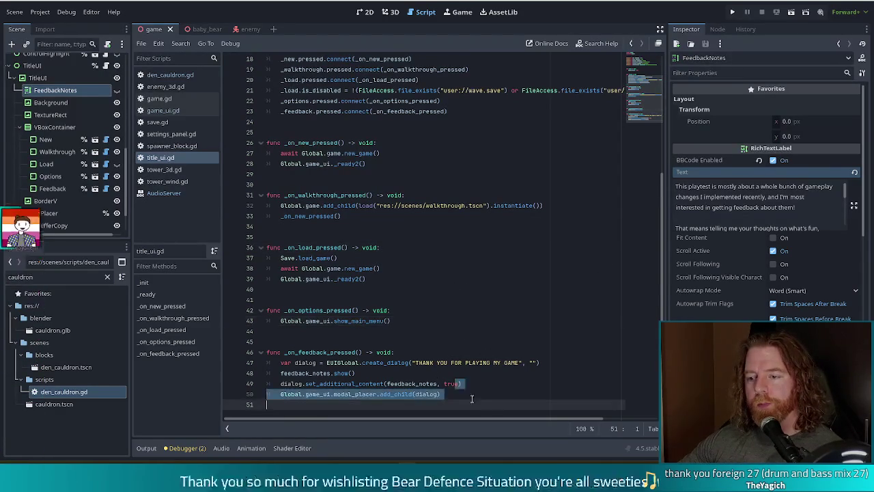
left_click(440, 373)
left_click(463, 383)
left_click(514, 363)
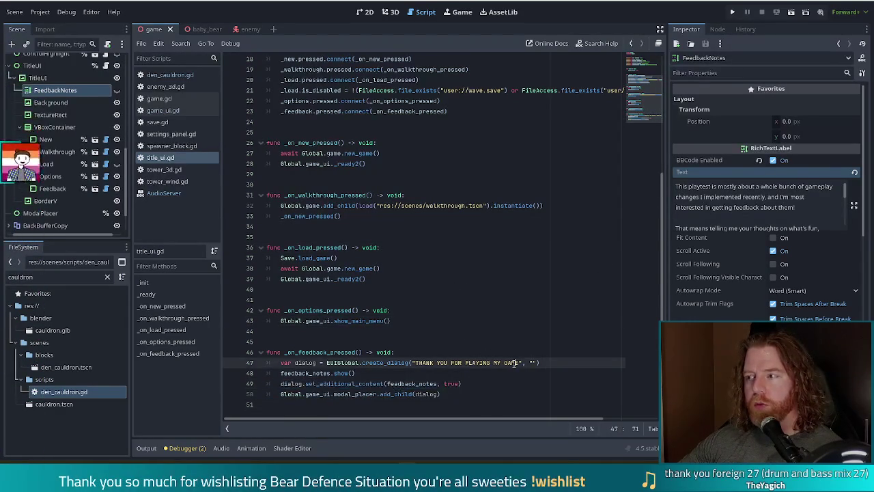
key("F5")
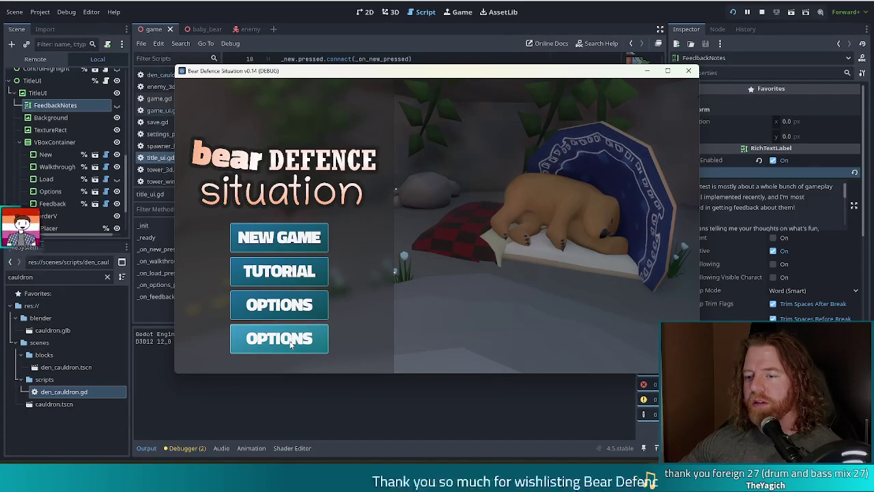
- Stop the game, review _on_feedback_pressed, and select the Feedback node in the Scene dock
key("F8")
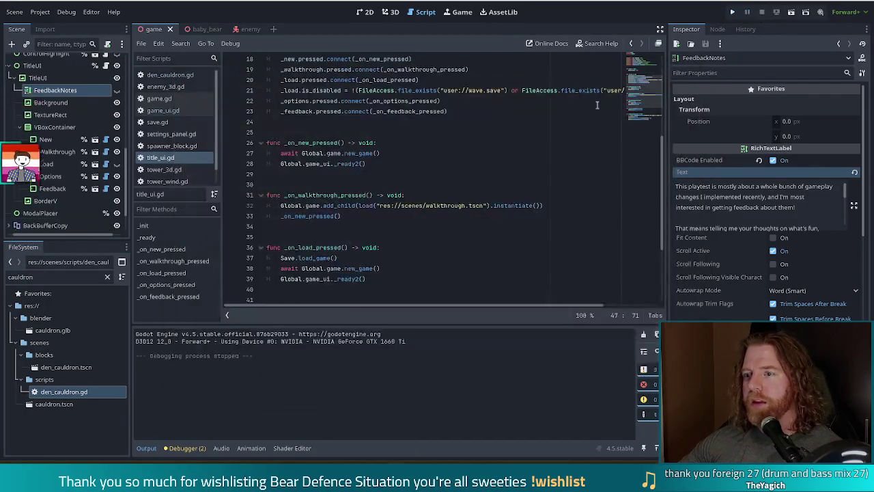
left_click(324, 247)
scroll(528, 215, "down", 4)
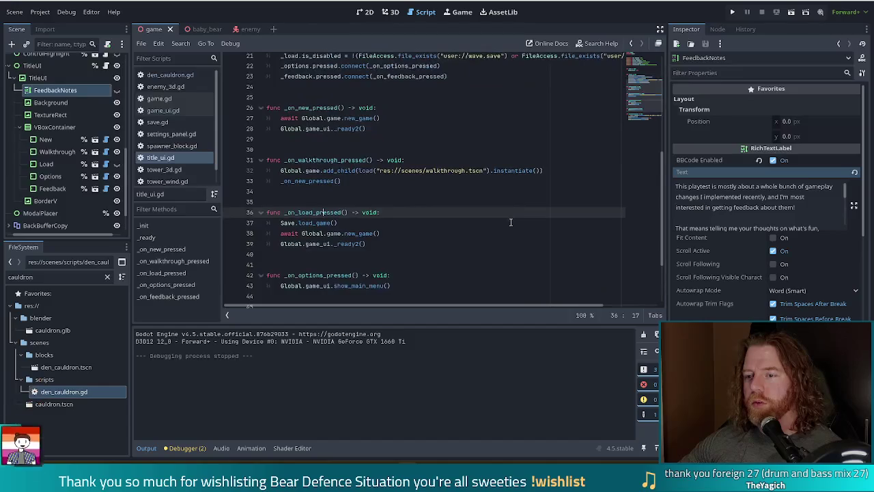
scroll(623, 135, "up", 5)
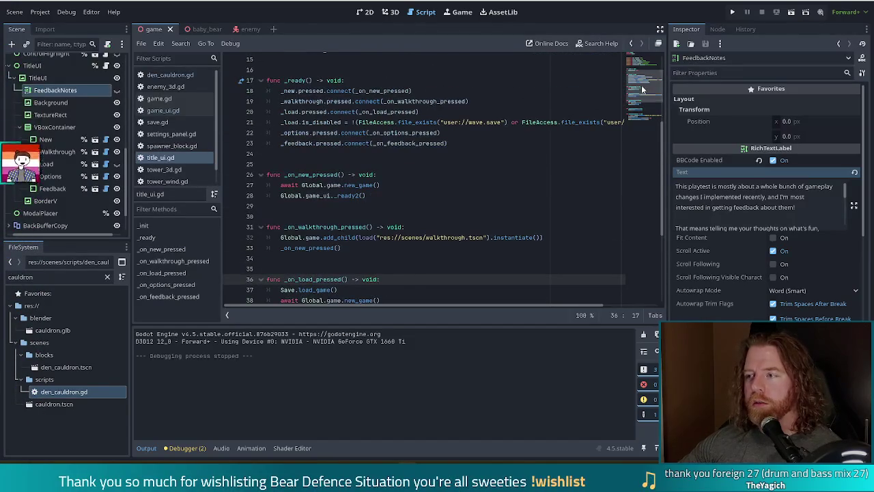
scroll(641, 85, "down", 5)
left_click(461, 268)
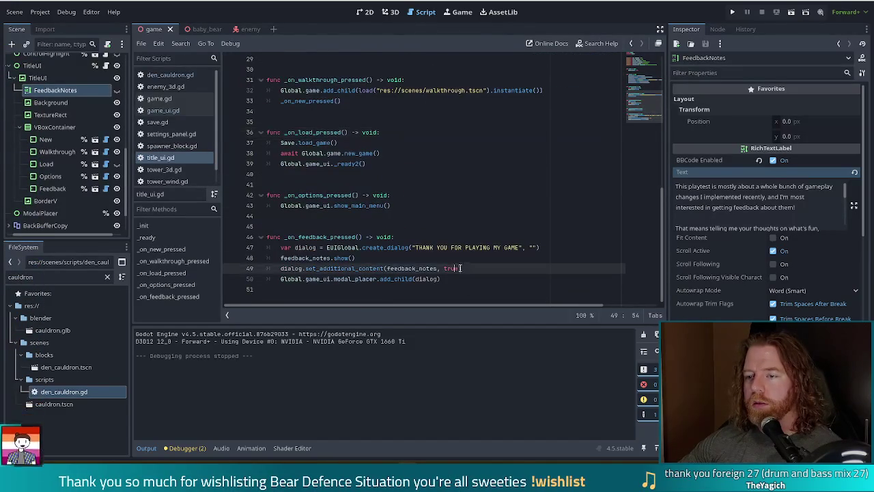
left_click(463, 277)
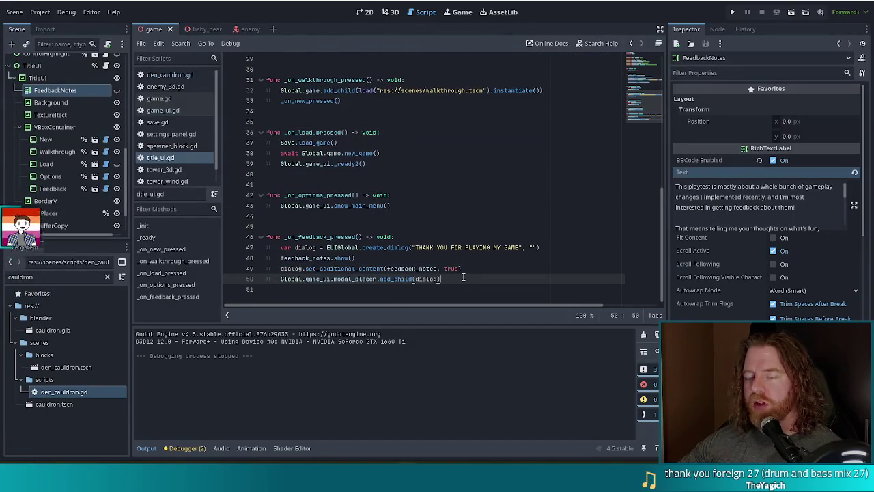
left_click(347, 248)
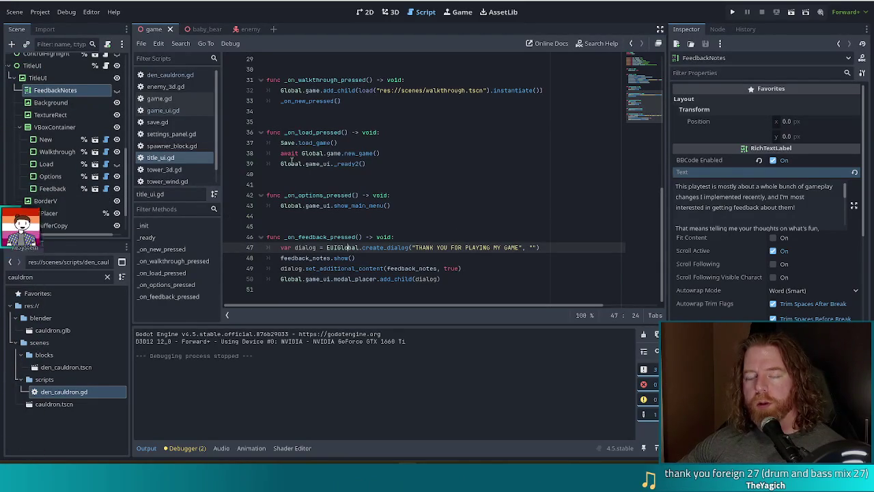
left_click(54, 191)
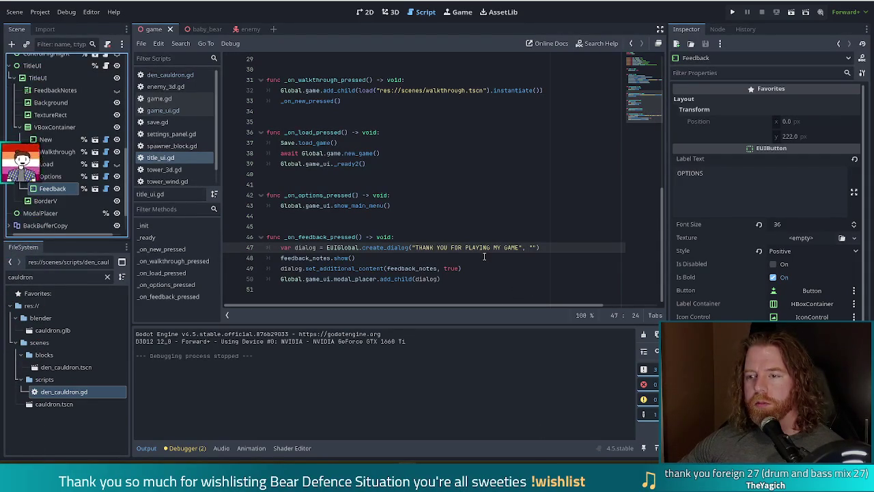
- Change the Feedback button's Label Text from OPTIONS to FEEDBACK, save, and set Style to Green
double_click(690, 174)
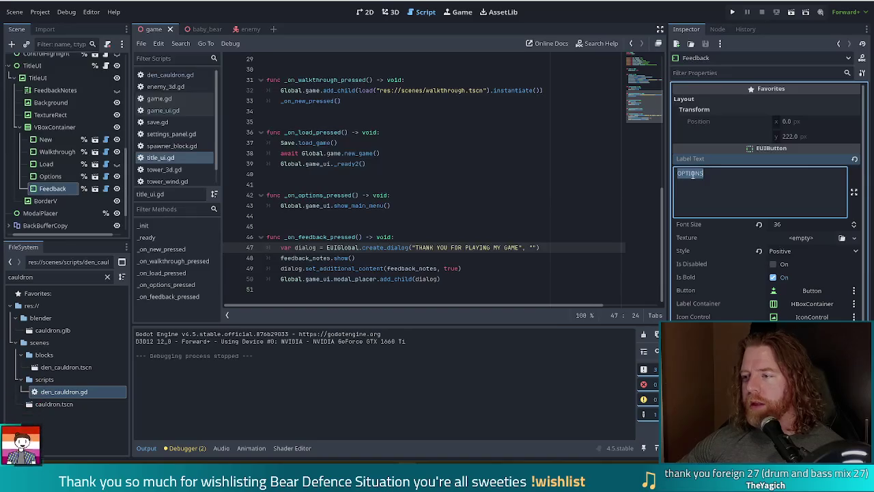
type("F")
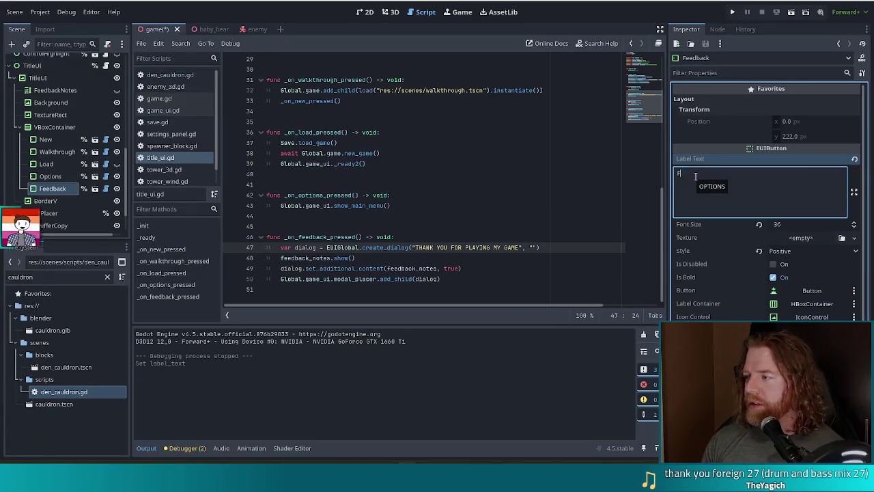
type("EEDBACK")
key("ctrl+s")
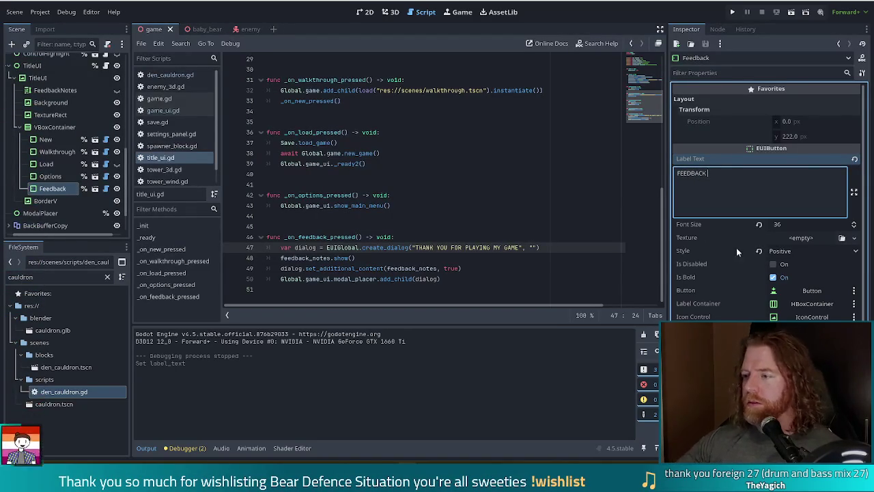
left_click(797, 251)
left_click(792, 300)
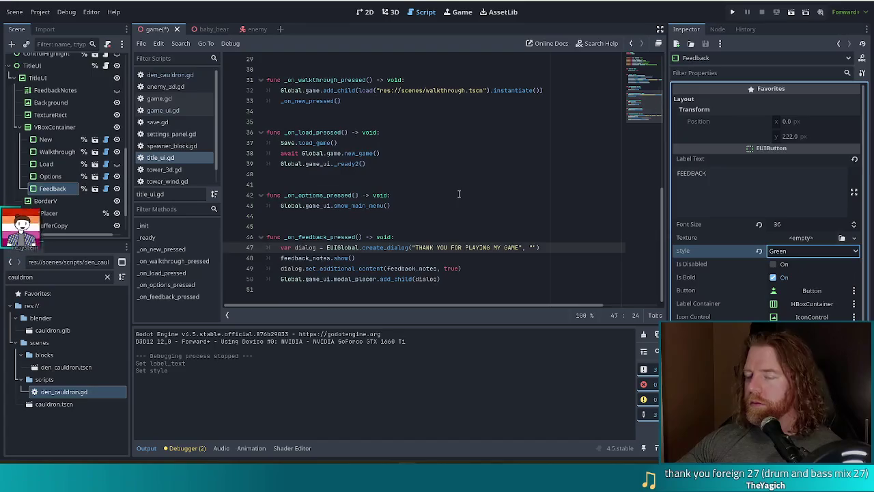
left_click(451, 195)
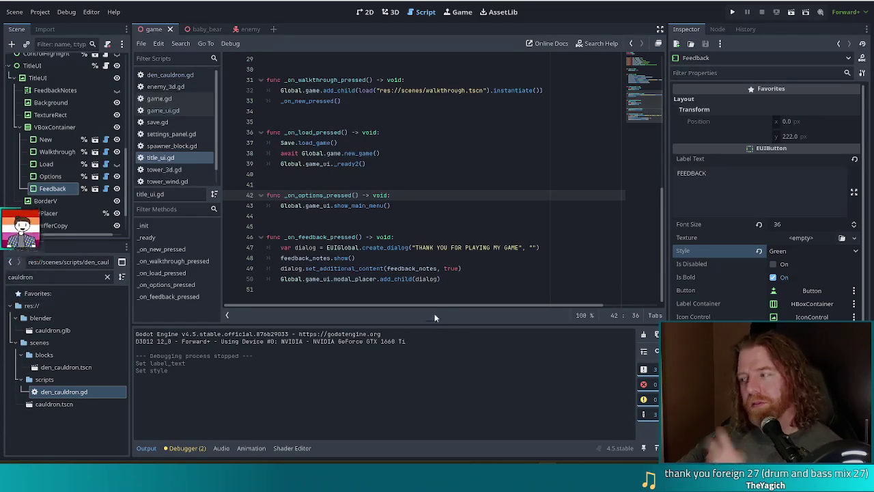
- Add print("hi") as the first line of _on_feedback_pressed and run the project
left_click(349, 258)
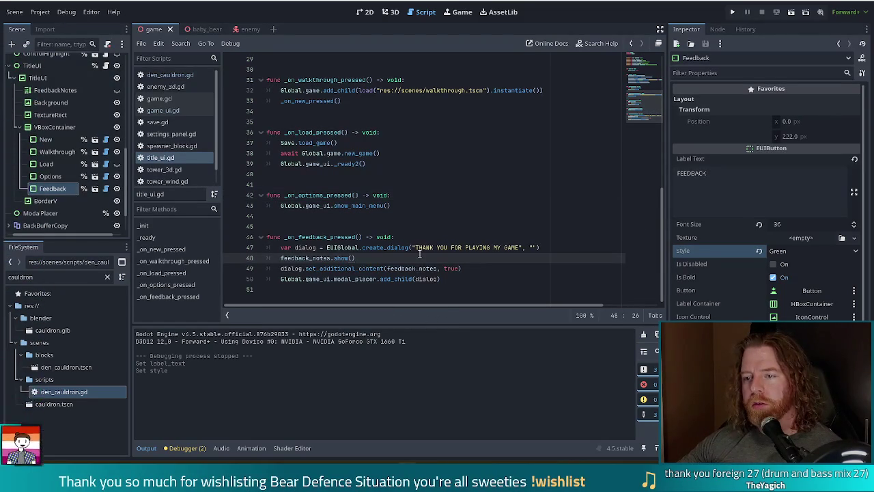
left_click(388, 258)
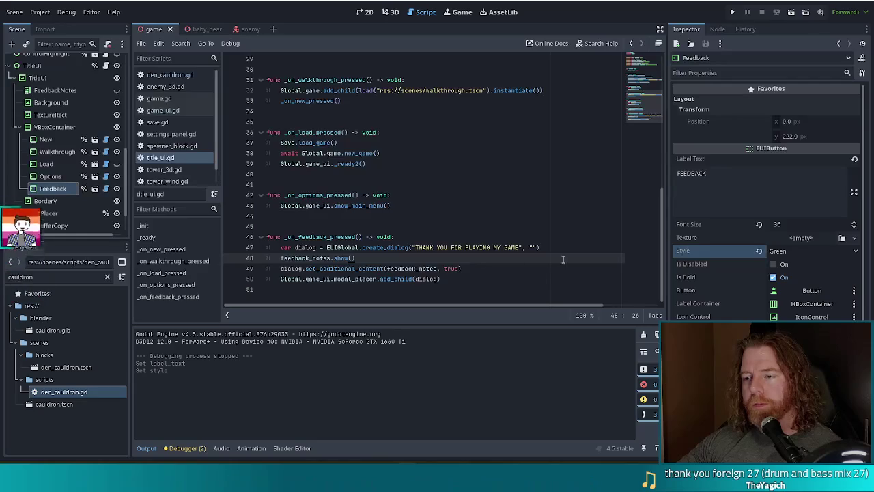
left_click(476, 268)
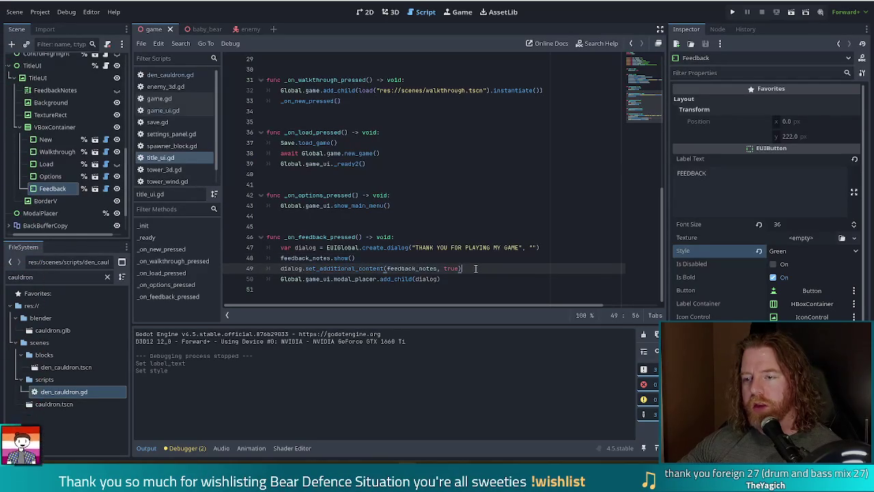
left_click(456, 278)
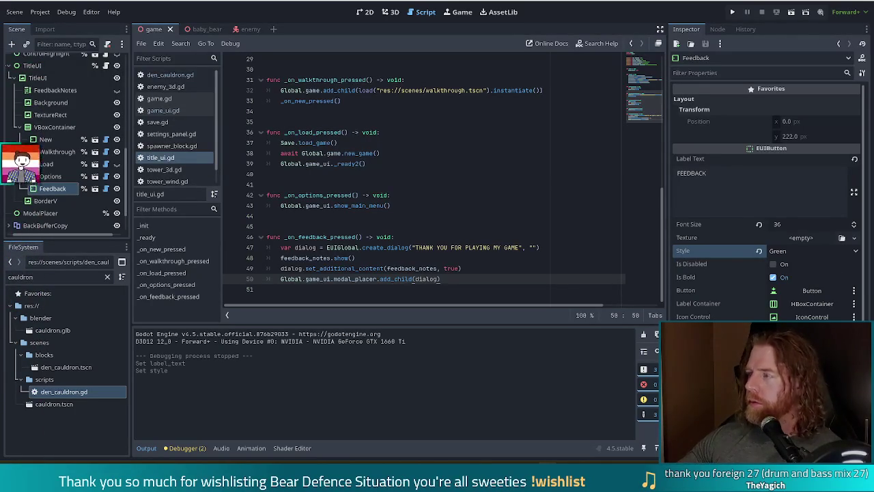
left_click(433, 237)
key("Return")
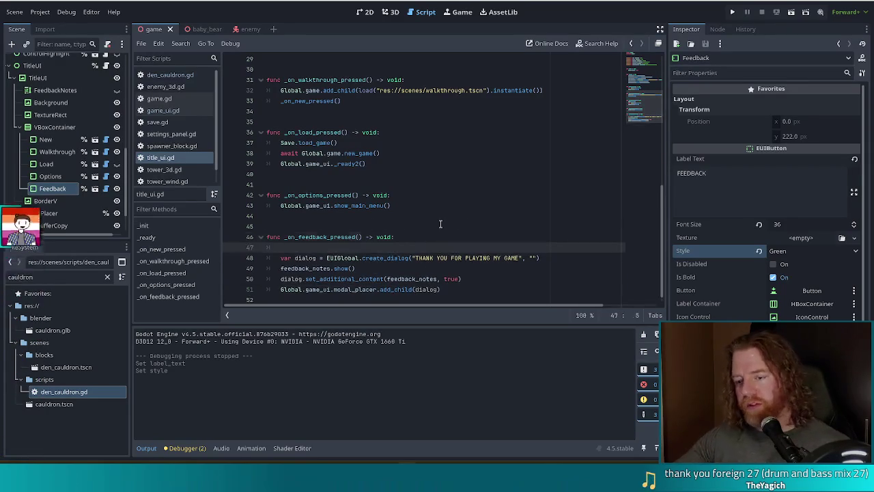
type("print(")
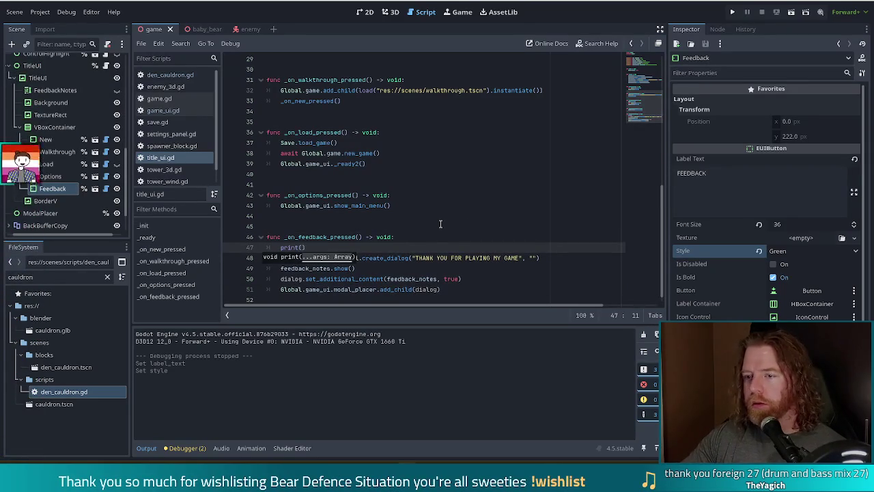
type("\")")
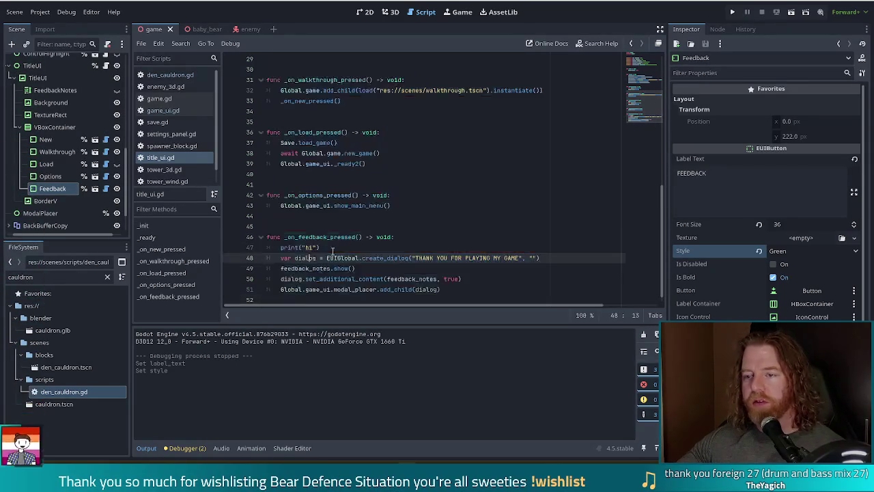
left_click(732, 12)
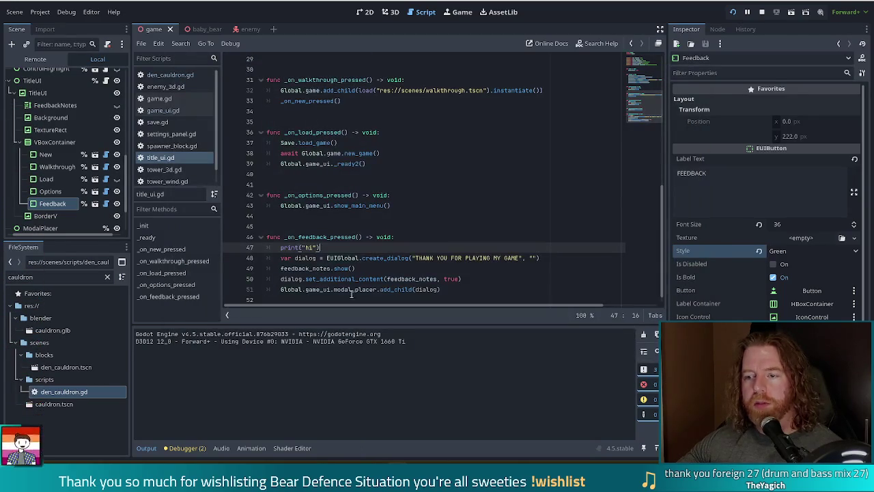
key("alt+Tab")
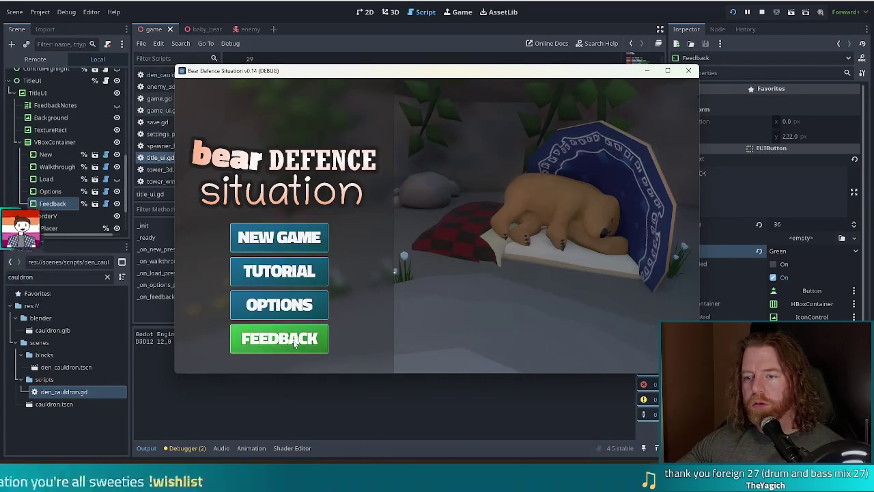
left_click(283, 306)
left_click(572, 115)
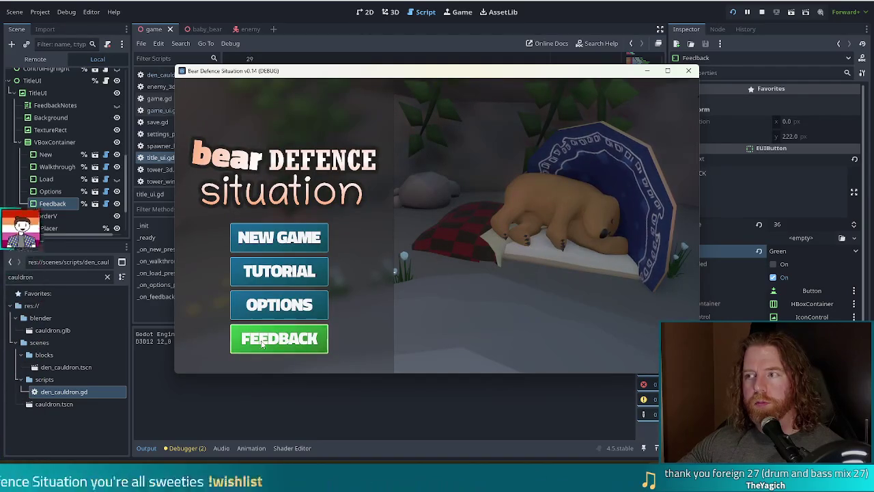
mouse_move(443, 74)
left_mouse_down()
mouse_move(521, 15)
mouse_move(475, 37)
left_mouse_up()
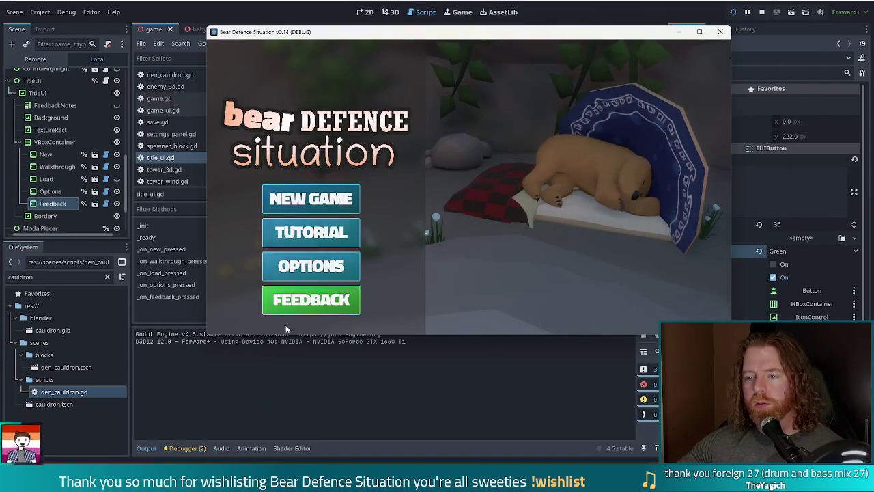
left_click(294, 309)
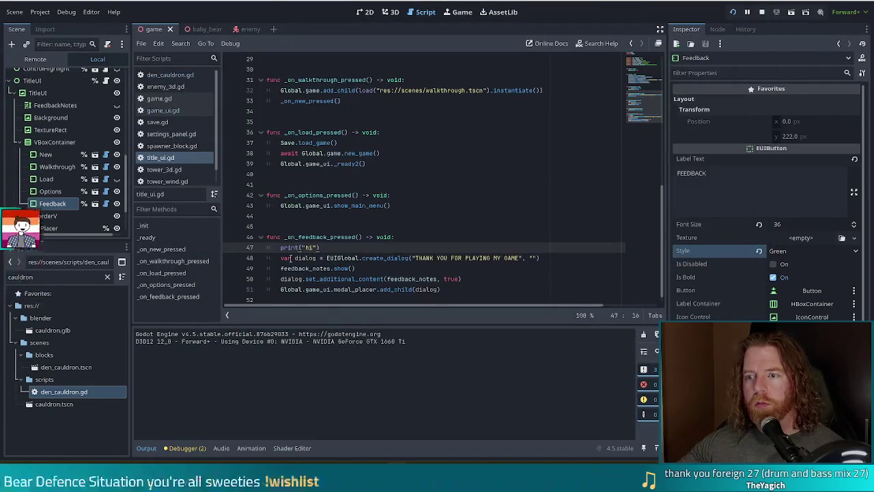
- Change the _feedback variable on line 9 from %Walkthrough to %Feedback and relaunch the game
scroll(423, 256, "up", 5)
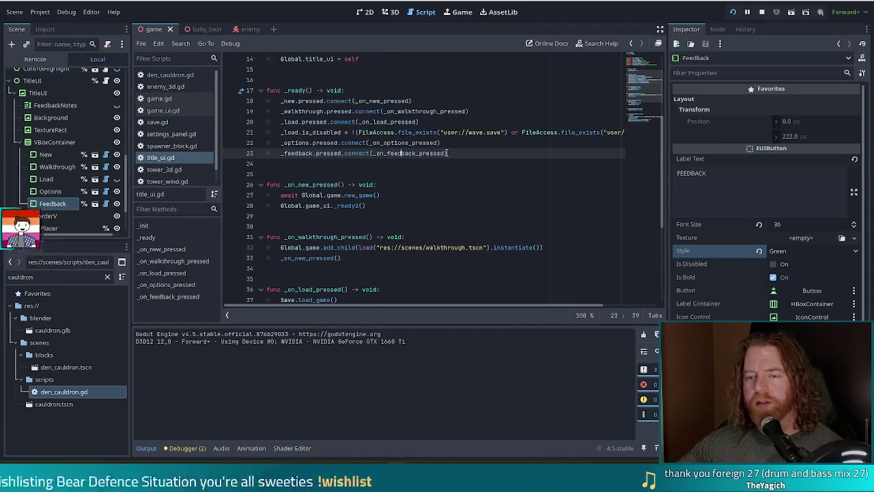
scroll(415, 170, "up", 1)
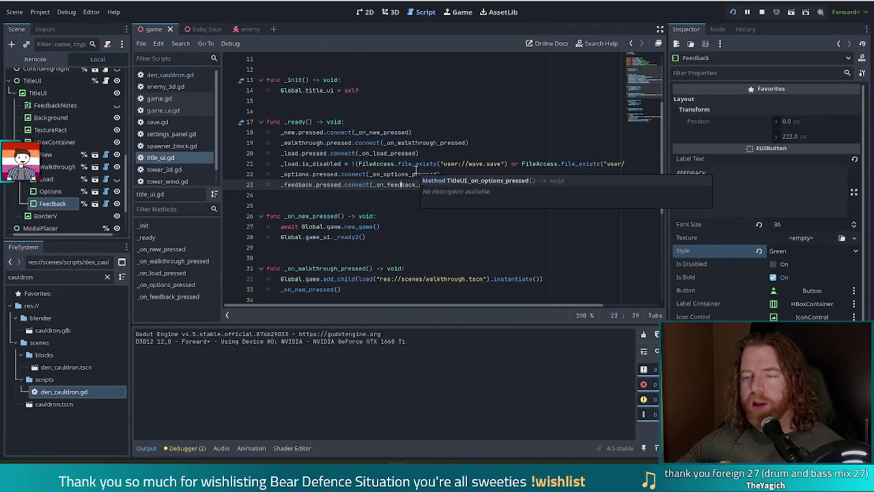
scroll(415, 170, "up", 1)
scroll(415, 170, "up", 3)
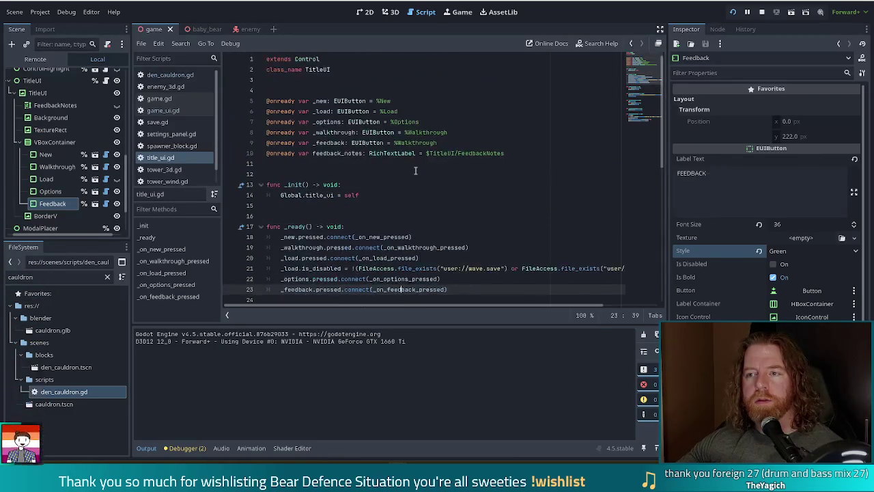
left_click(400, 142)
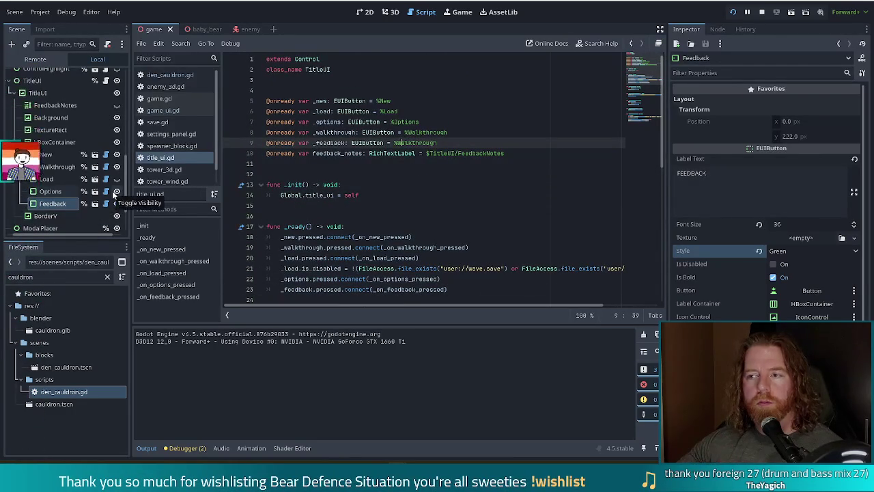
double_click(416, 143)
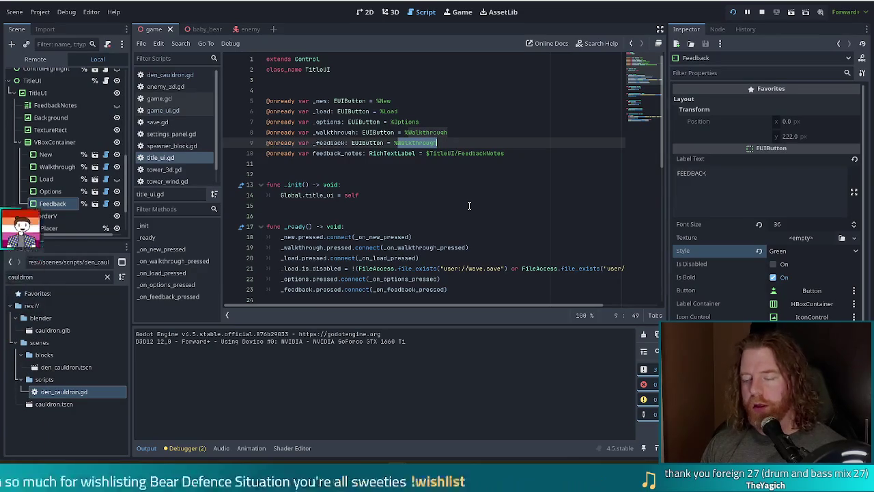
type("FEEack")
left_click(732, 12)
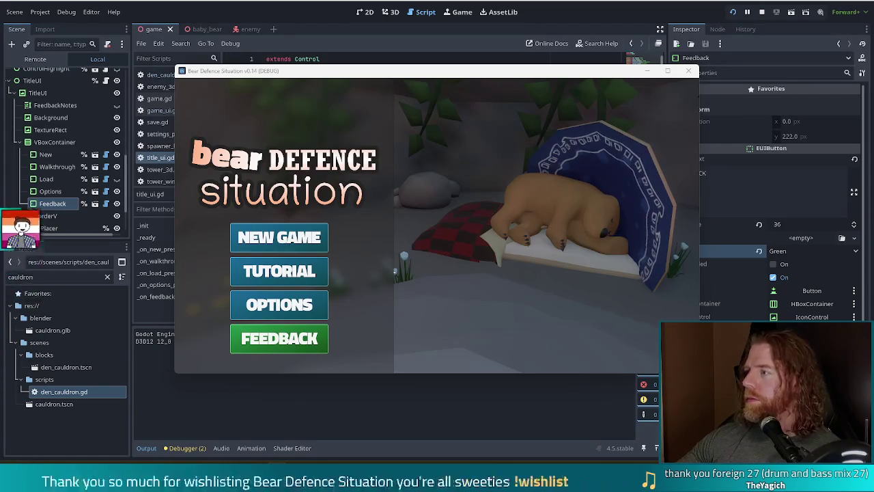
- Press FEEDBACK in the game to log "hi", then close the game window and stop the session
left_click(317, 339)
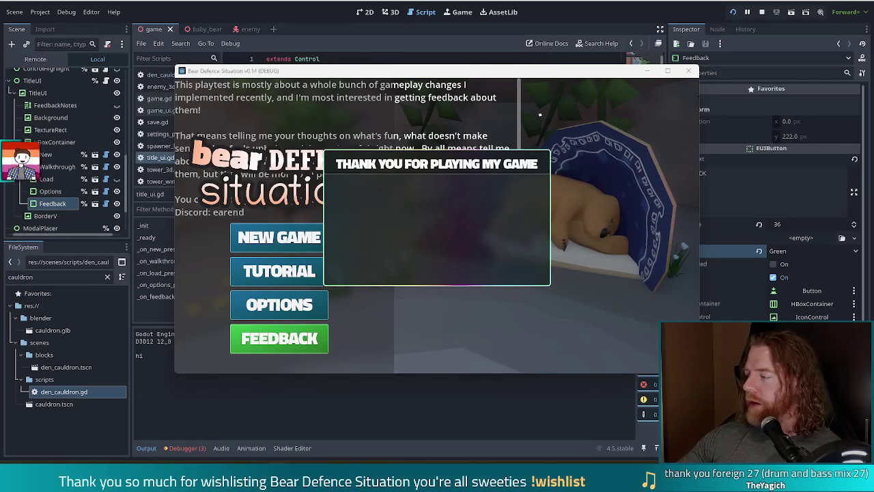
left_click(762, 12)
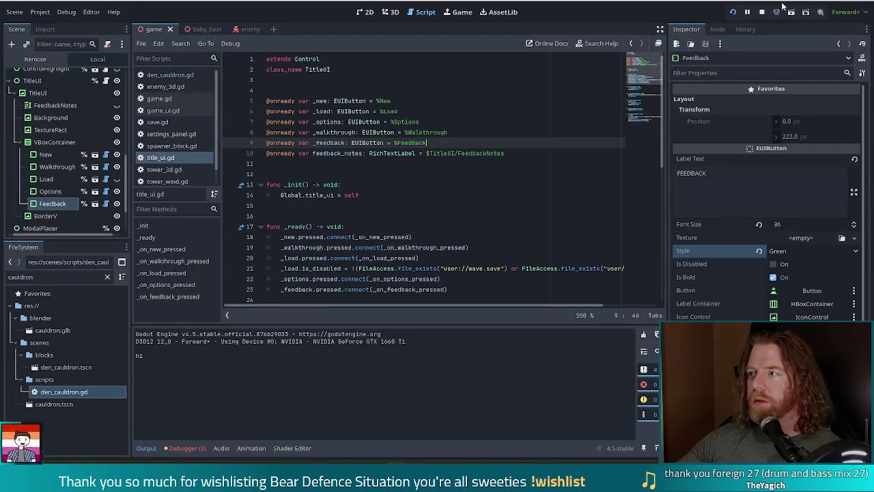
left_click(309, 259)
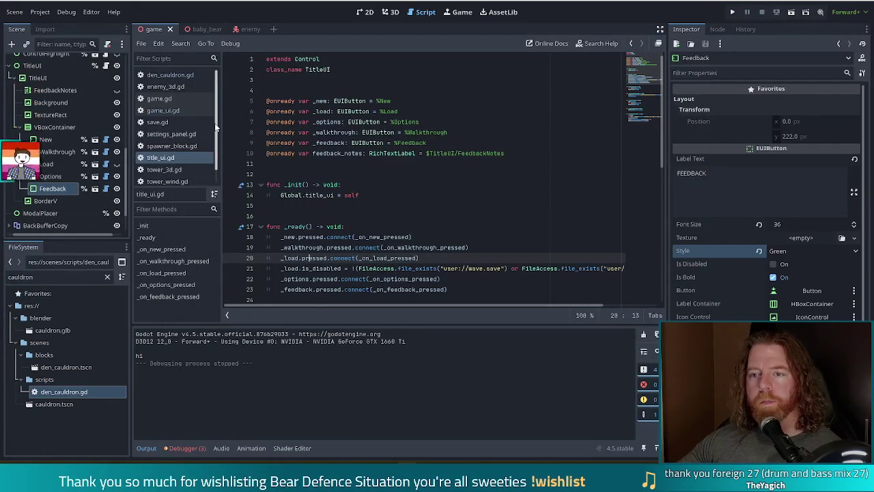
- In game_ui.gd, select lines 222–224 holding the is_instance_valid/remove_child parent check
left_click(167, 110)
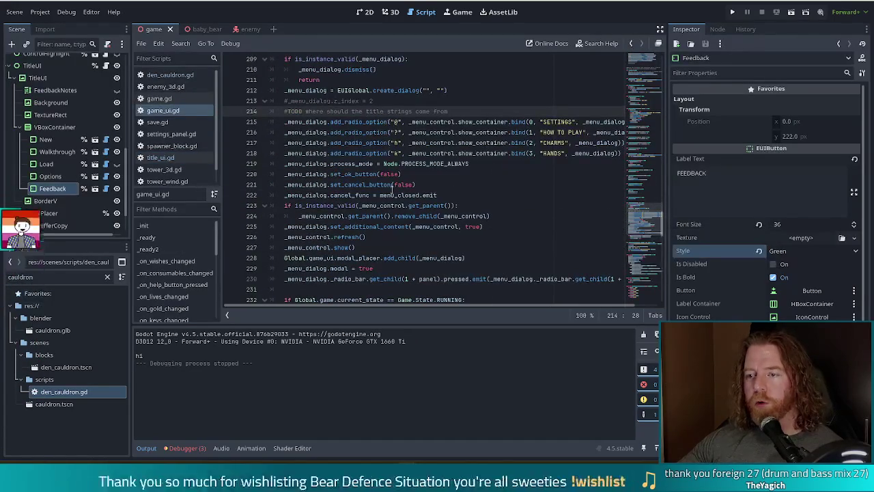
left_click_drag(504, 217, 511, 196)
key("ctrl+c")
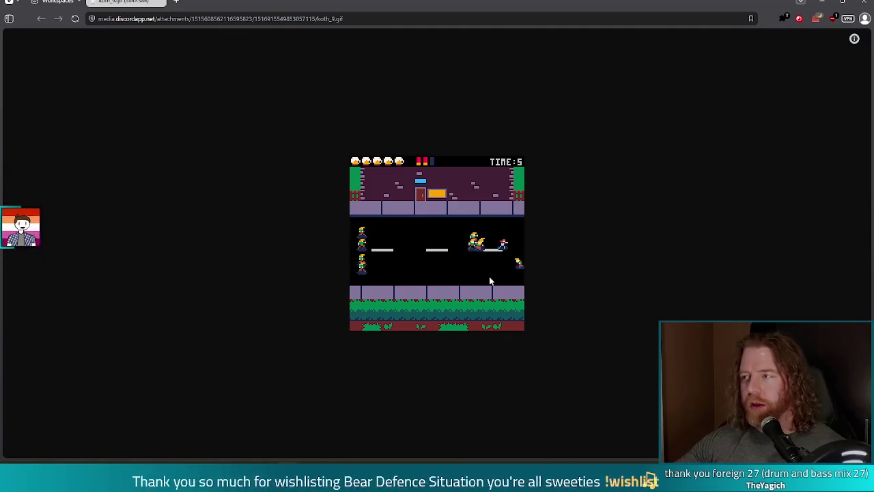
- Zoom the browser's koth_9.gif page twice to watch the pixel-art clip enlarged, then return to Godot
key("ctrl+plus")
key("ctrl+plus")
key("ctrl+plus")
key("ctrl+plus")
key("ctrl+plus")
key("ctrl+plus")
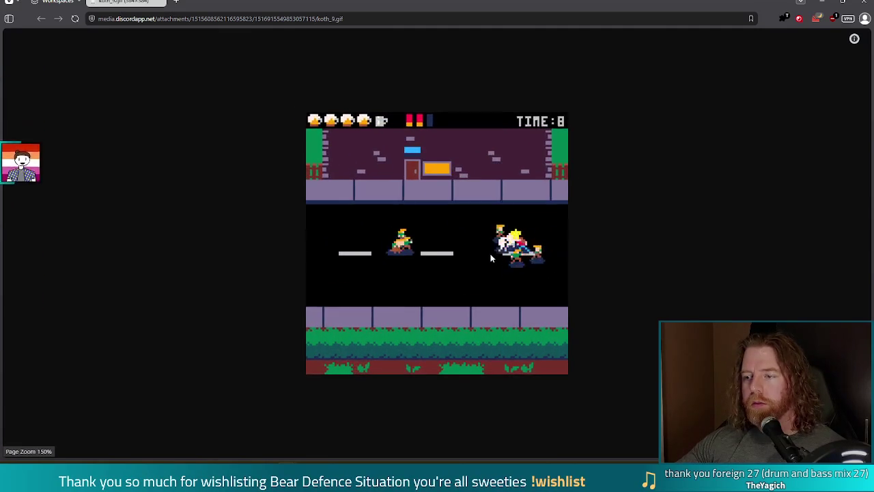
key("ctrl+plus")
key("ctrl+plus")
key("ctrl+plus")
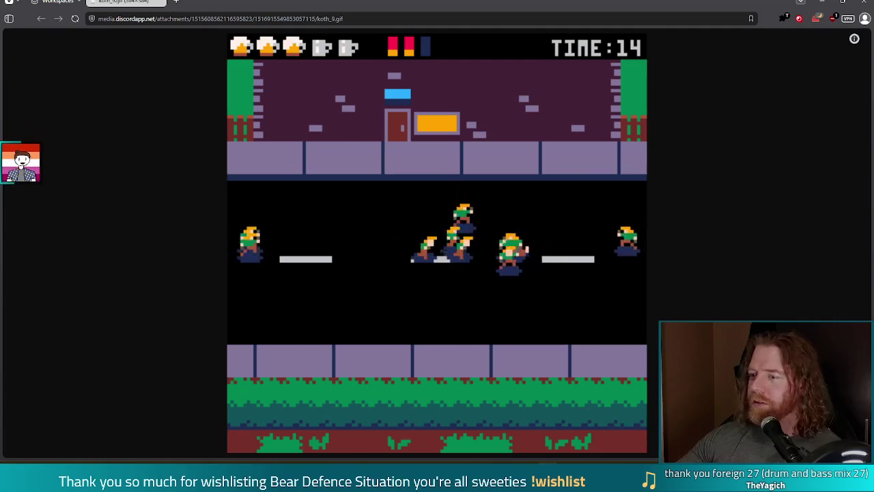
scroll(640, 248, "down", 1)
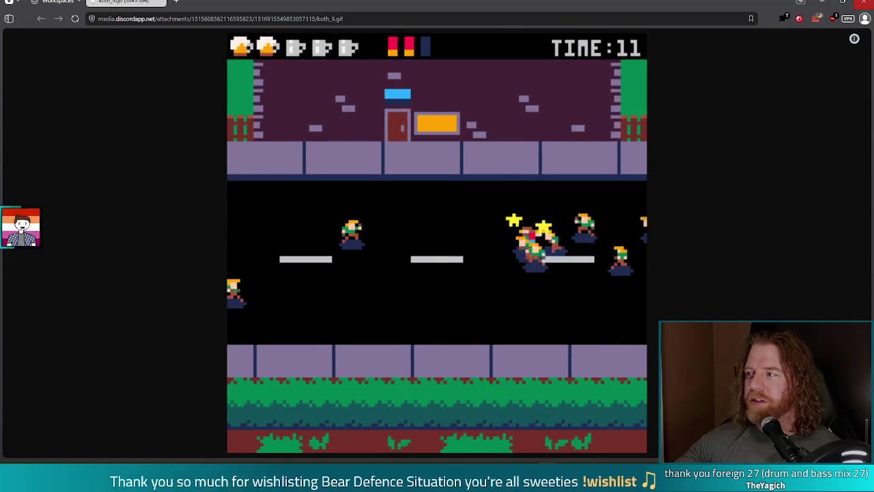
key("alt+Tab")
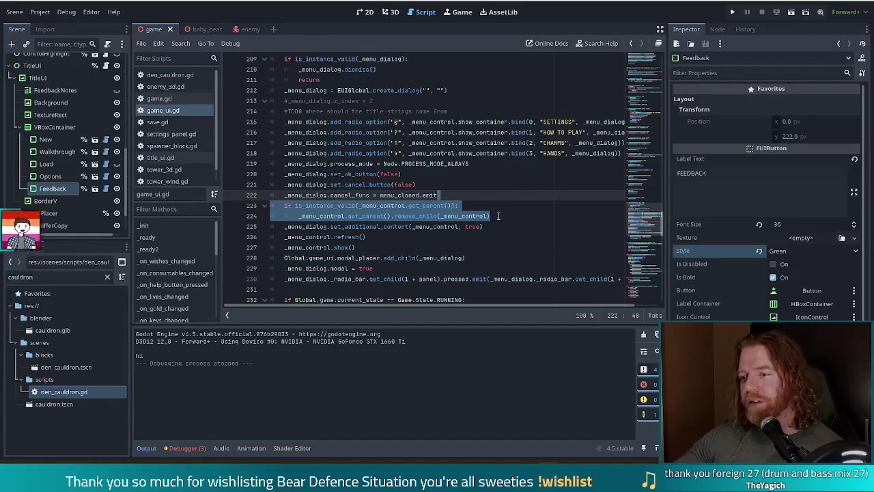
- Delete the print("hi") debug line from title_ui.gd's feedback handler
left_click(504, 212)
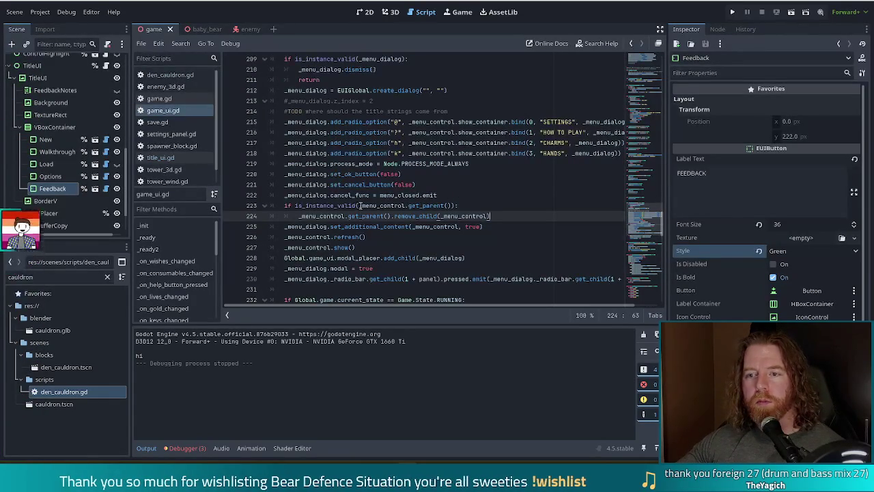
left_click(166, 157)
scroll(447, 264, "down", 5)
scroll(446, 264, "down", 5)
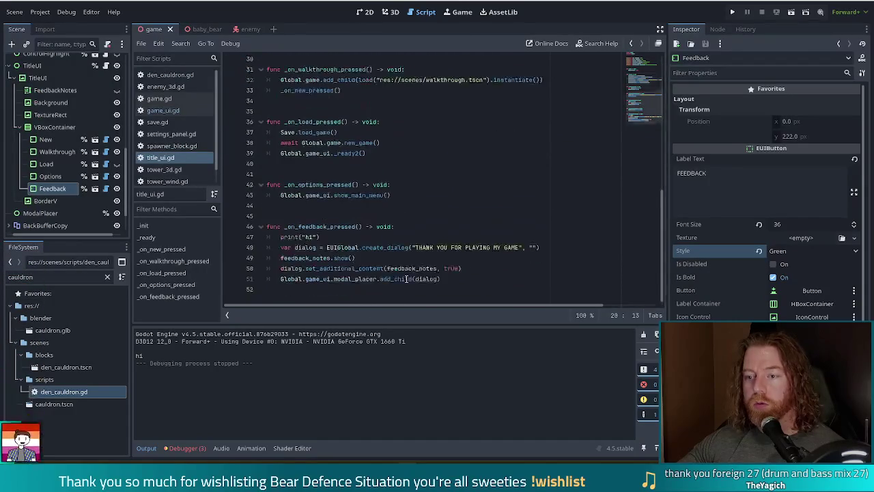
mouse_move(344, 238)
left_mouse_down()
mouse_move(337, 238)
mouse_move(436, 224)
left_mouse_up()
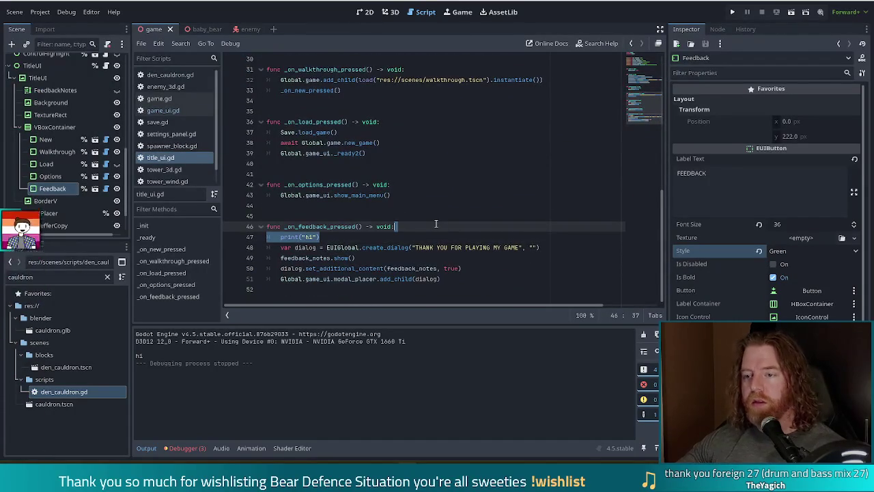
key("BackSpace")
- Paste the parent-check and remove_child lines, rename _menu_control to feedback_notes, and save title_ui.gd
left_click(414, 248)
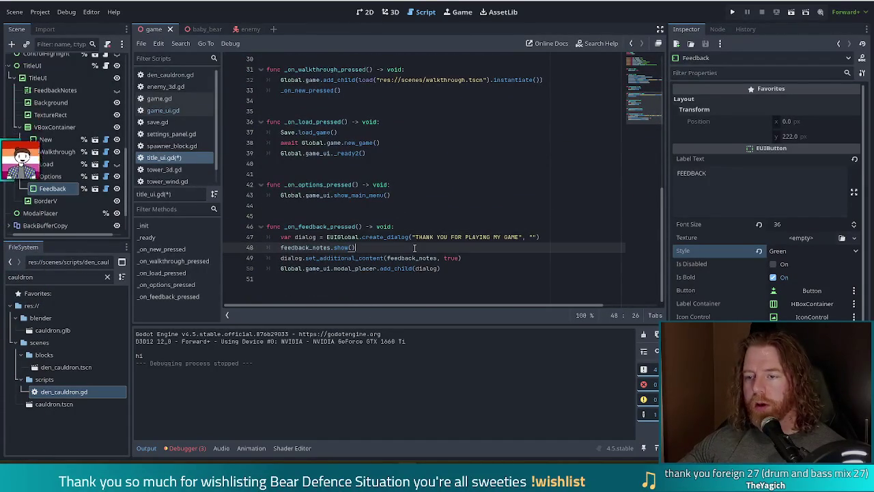
key("ctrl+v")
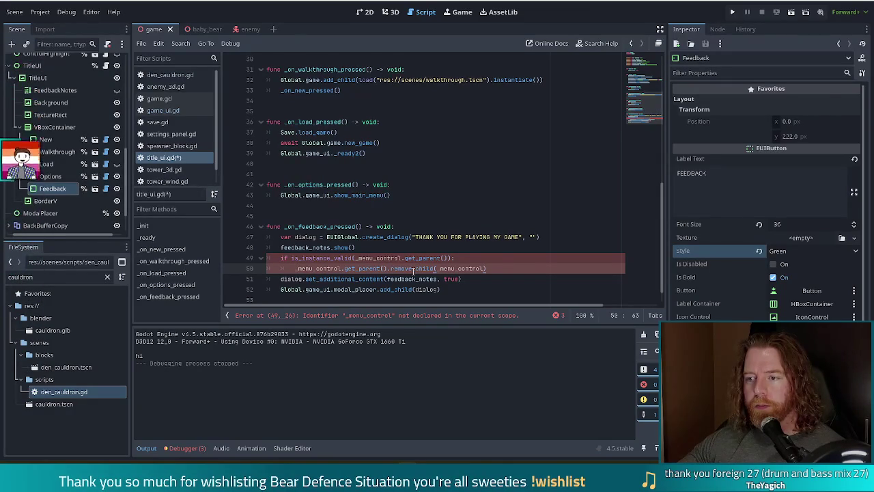
double_click(408, 279)
key("ctrl+c")
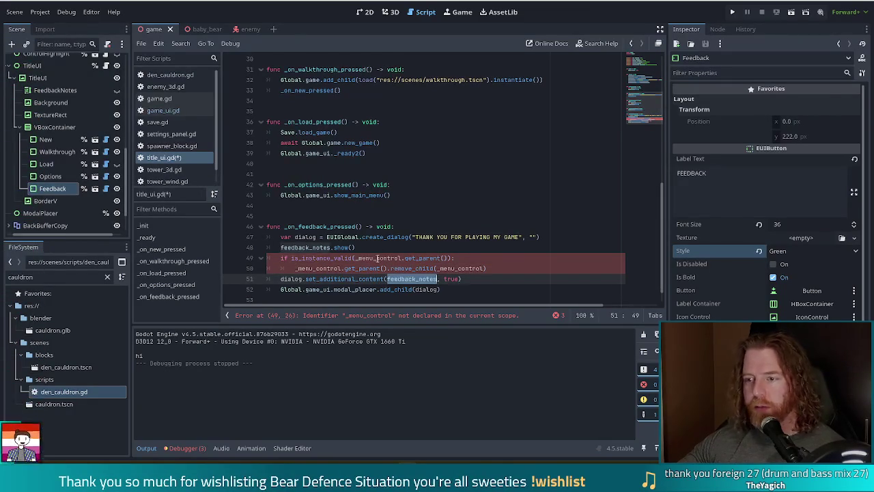
double_click(377, 258)
key("ctrl+v")
left_click(316, 268)
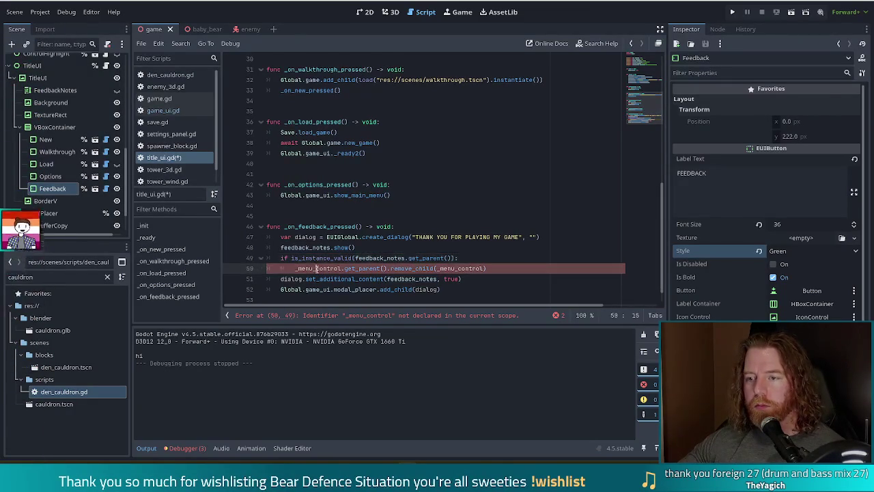
double_click(316, 268)
key("ctrl+v")
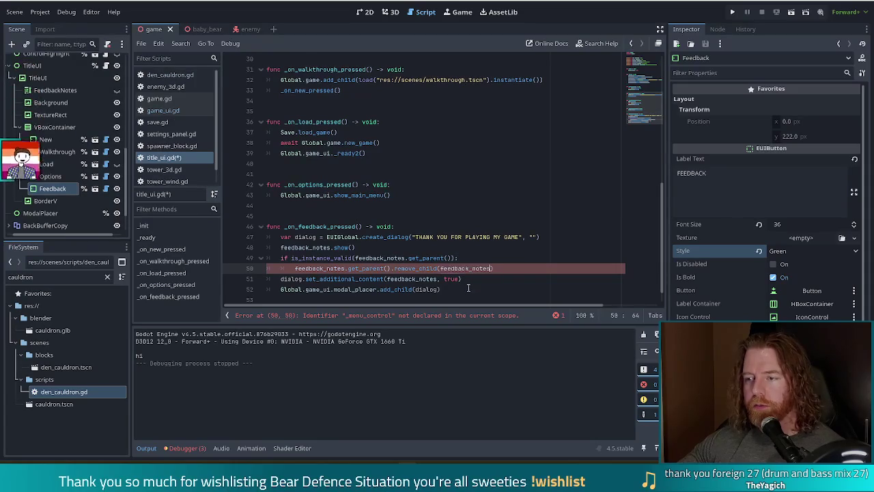
key("ctrl+s")
left_click(404, 258)
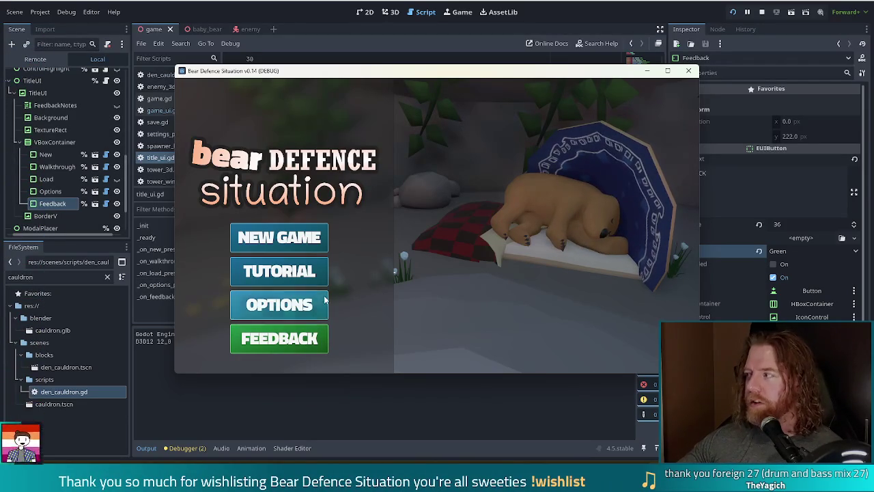
- Test FEEDBACK, finding the thank-you dialog body empty, then select FeedbackNotes in the Scene dock
left_click(275, 349)
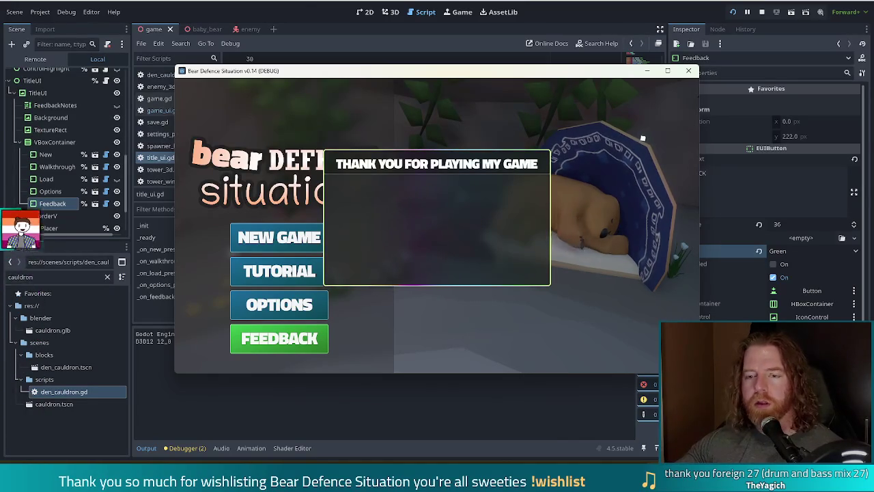
left_click(301, 5)
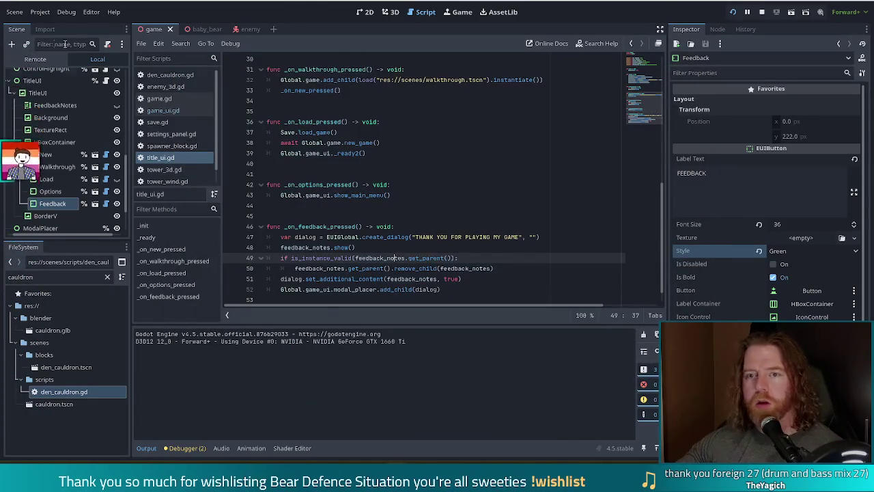
left_click(51, 105)
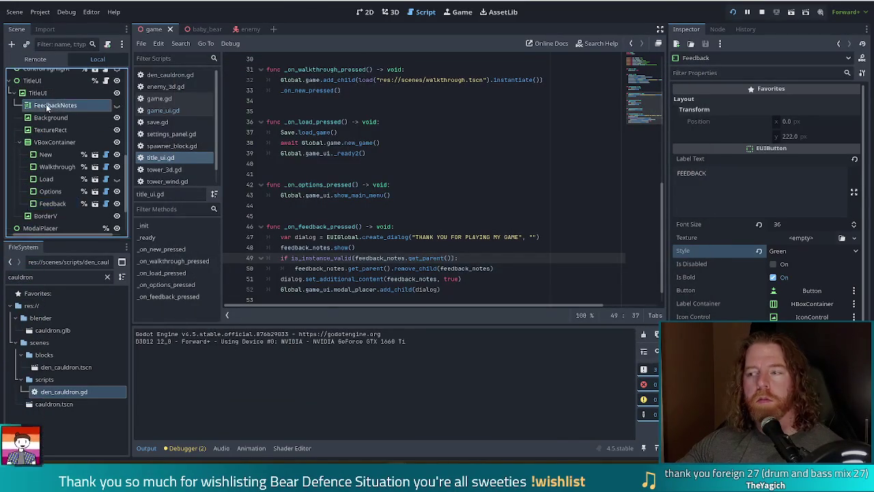
- Copy FeedbackNotes' 760 × 314 Size value into its Custom Minimum Size in the Inspector
left_click(363, 12)
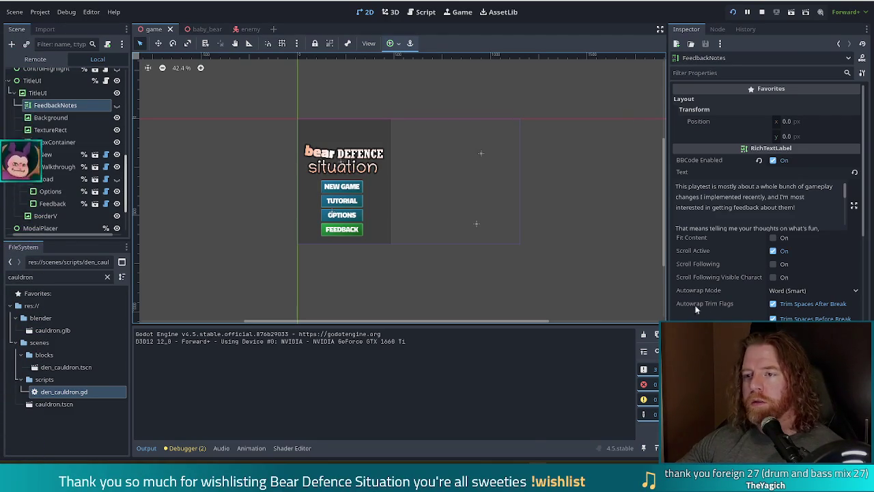
mouse_move(863, 151)
left_mouse_down()
mouse_move(864, 317)
mouse_move(860, 264)
left_mouse_up()
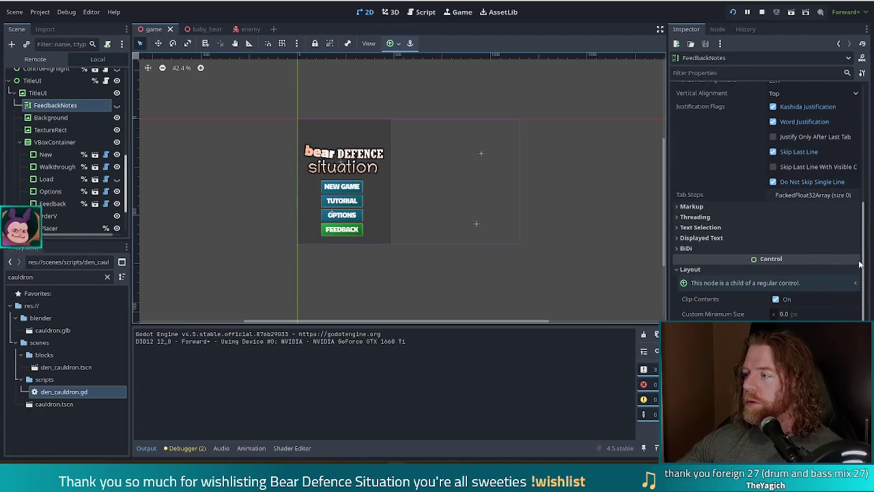
left_click_drag(860, 264, 851, 277)
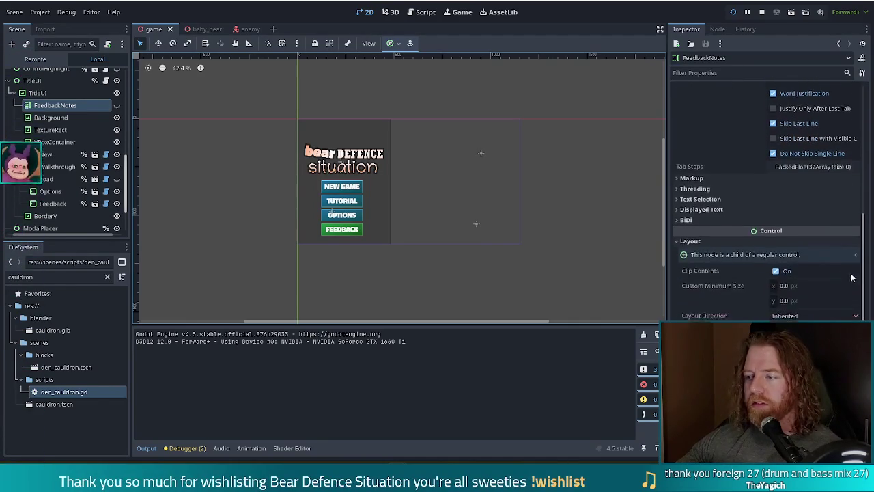
scroll(851, 277, "down", 1)
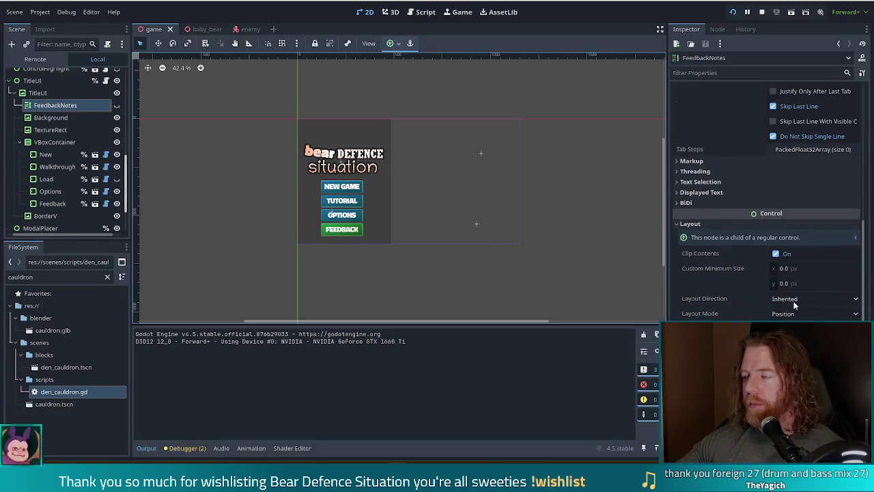
scroll(794, 306, "down", 5)
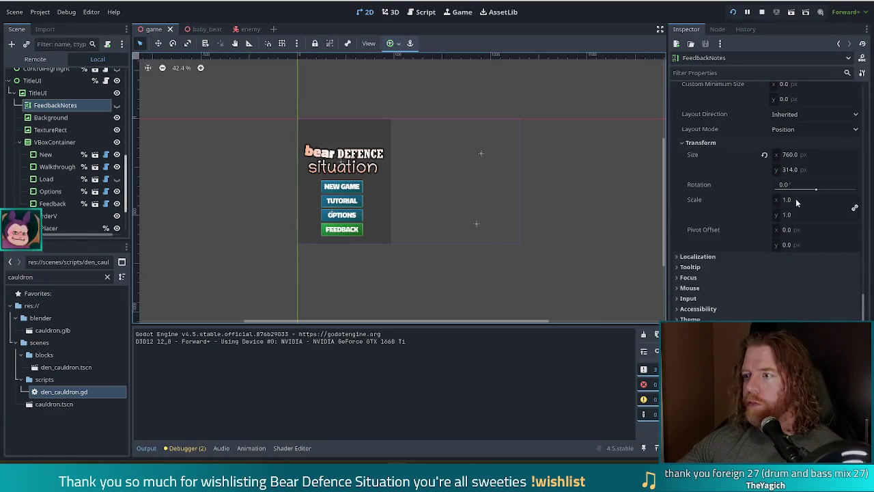
scroll(796, 202, "up", 3)
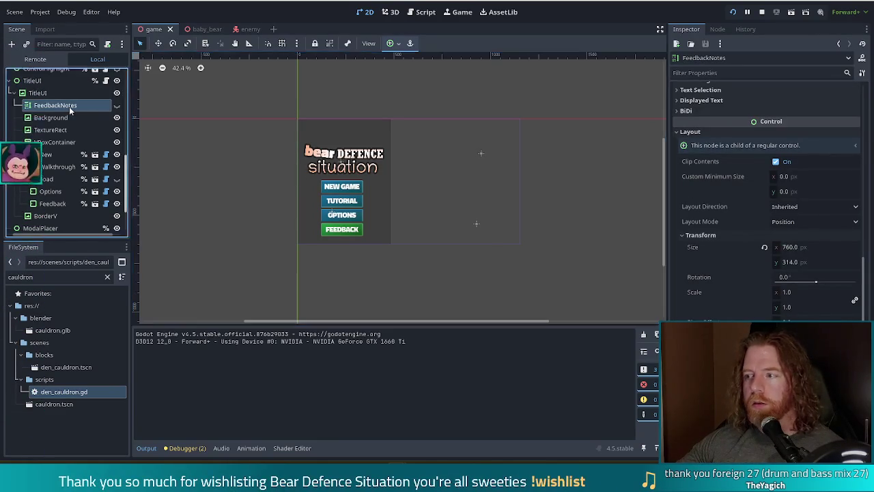
right_click(701, 248)
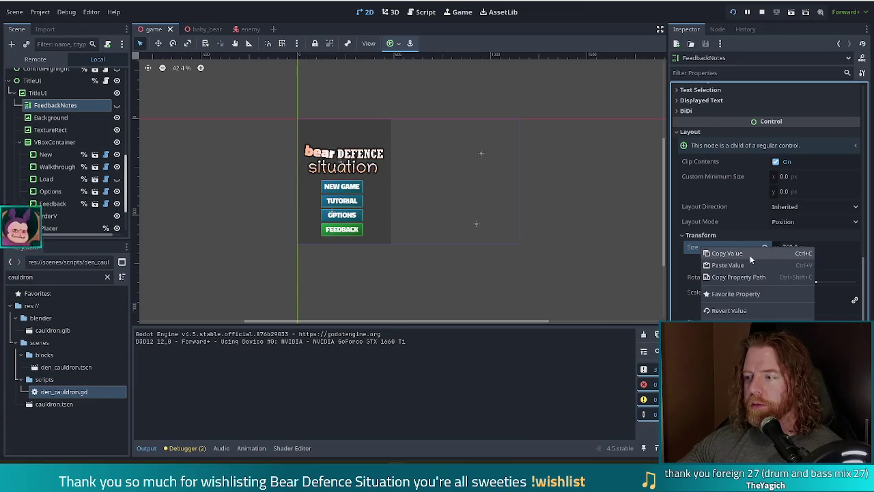
left_click(749, 254)
right_click(728, 176)
left_click(760, 193)
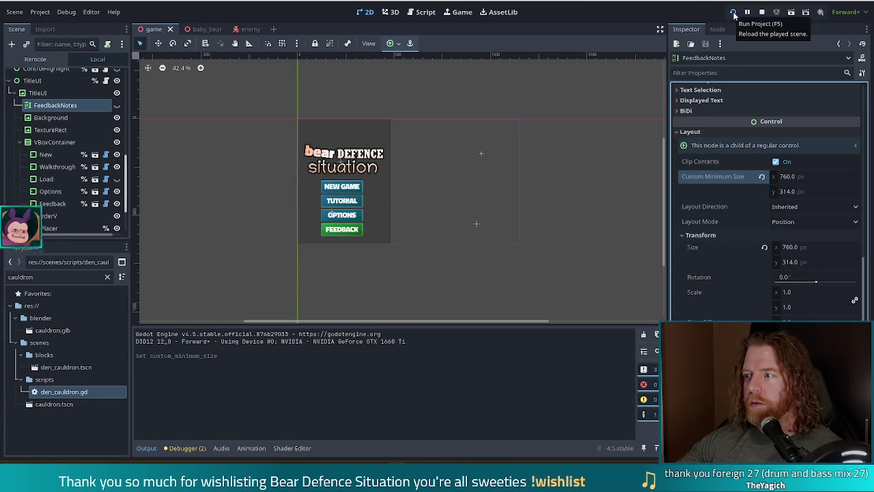
- Recheck the thank-you dialog in a test run, then set FeedbackNotes' minimum height to 400
left_click(733, 13)
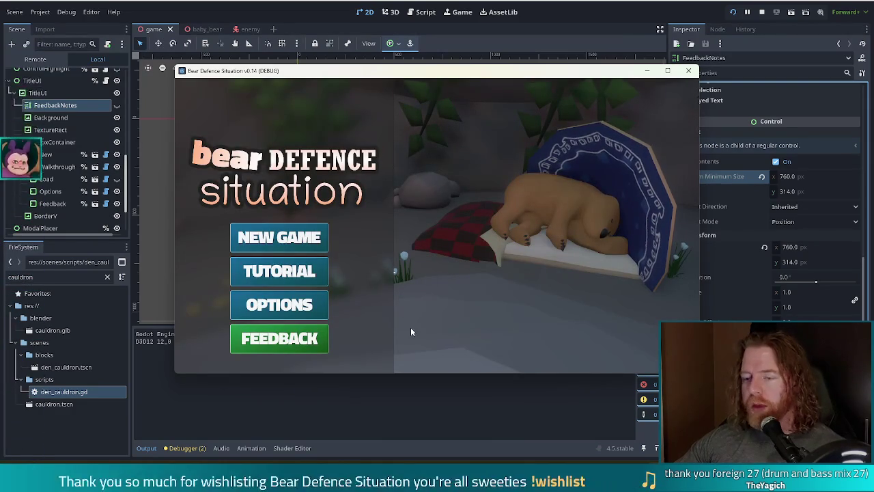
left_click(273, 343)
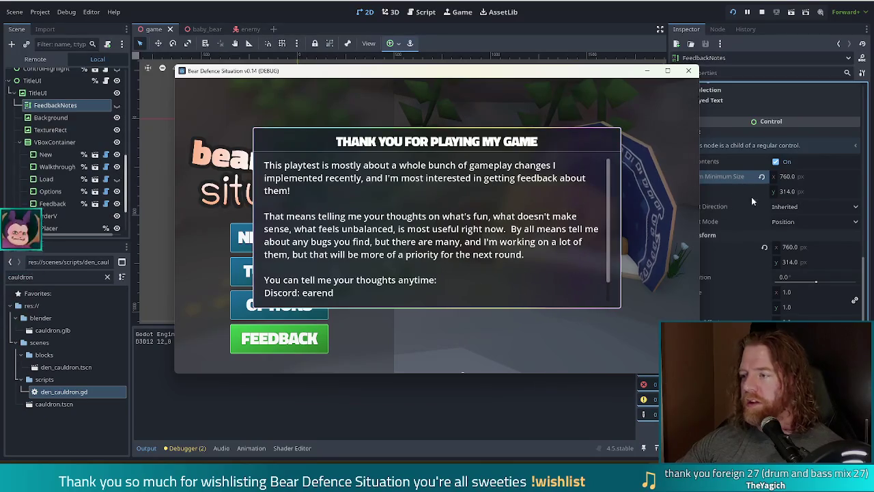
left_click(798, 192)
type("400")
key("Return")
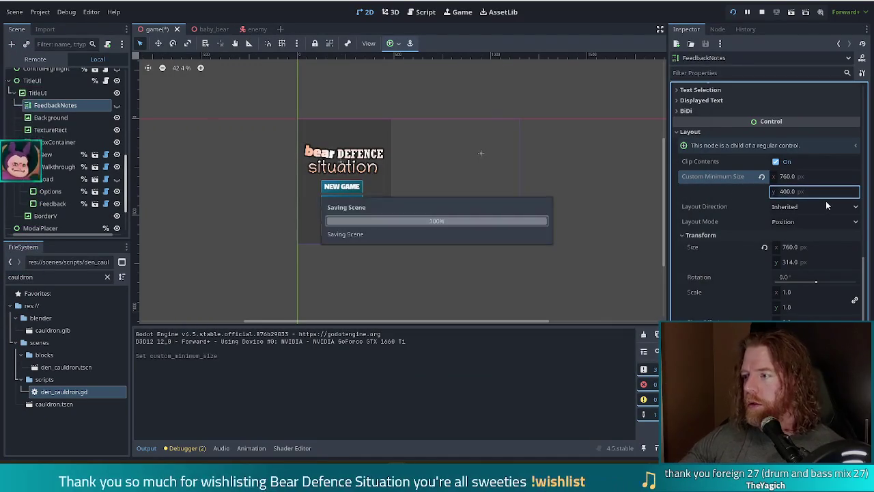
- Rerun the game, confirm the dialog now shows all contact lines, and stop it
left_click(735, 12)
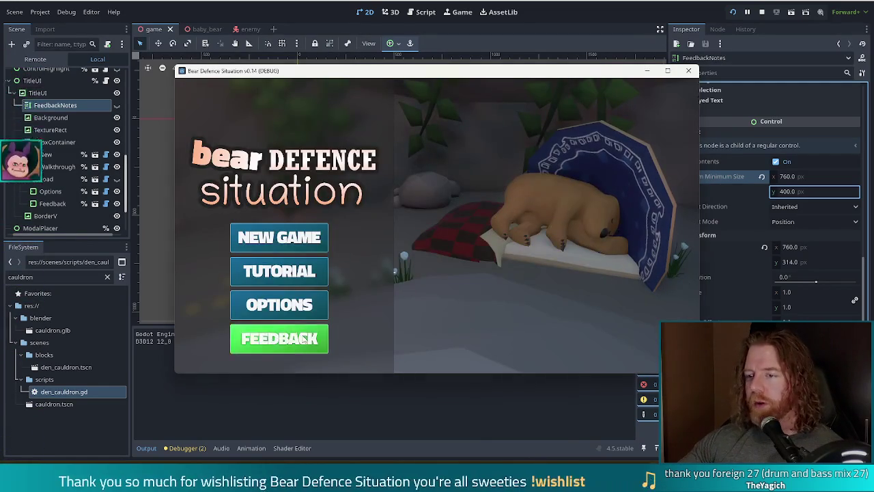
left_click(303, 339)
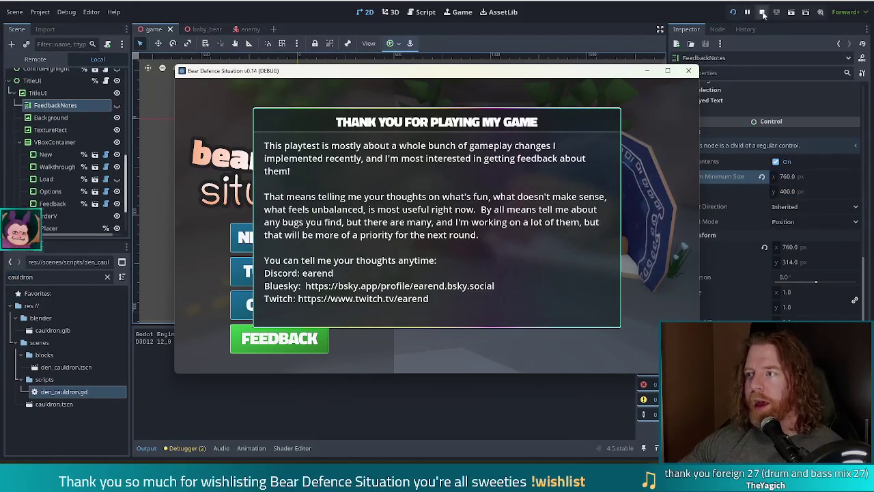
key("F8")
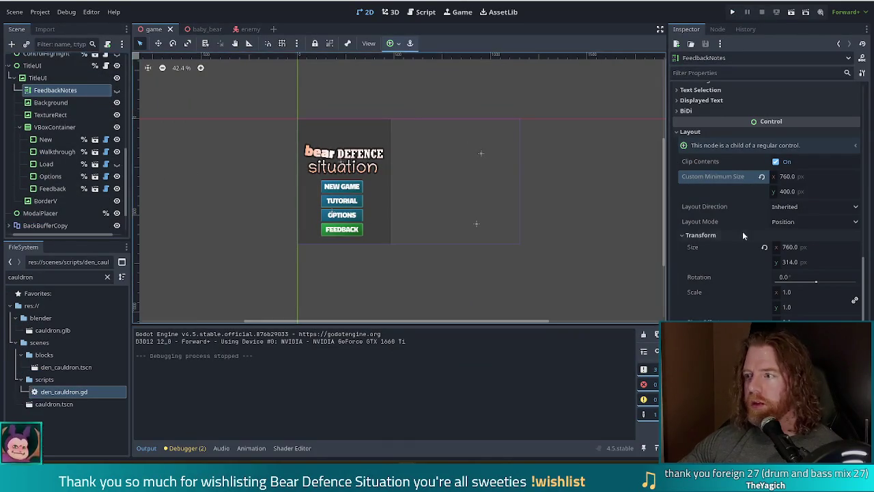
- Tidy the whitespace after the Discord:, Bluesky: and Twitch: labels in the notes text
scroll(755, 233, "up", 5)
scroll(864, 196, "up", 3)
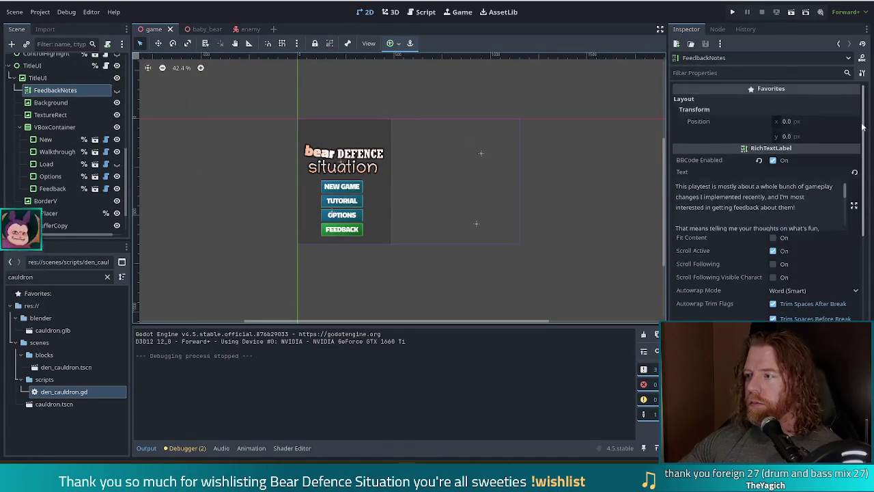
left_click(712, 197)
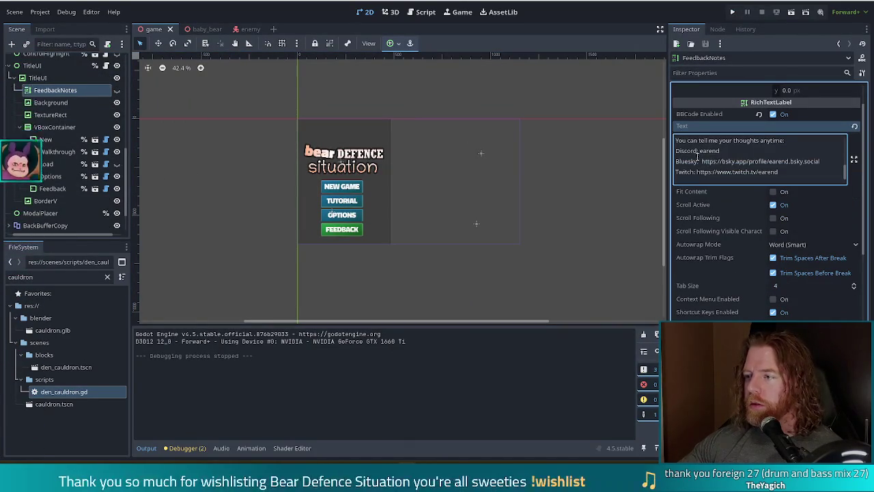
key("BackSpace")
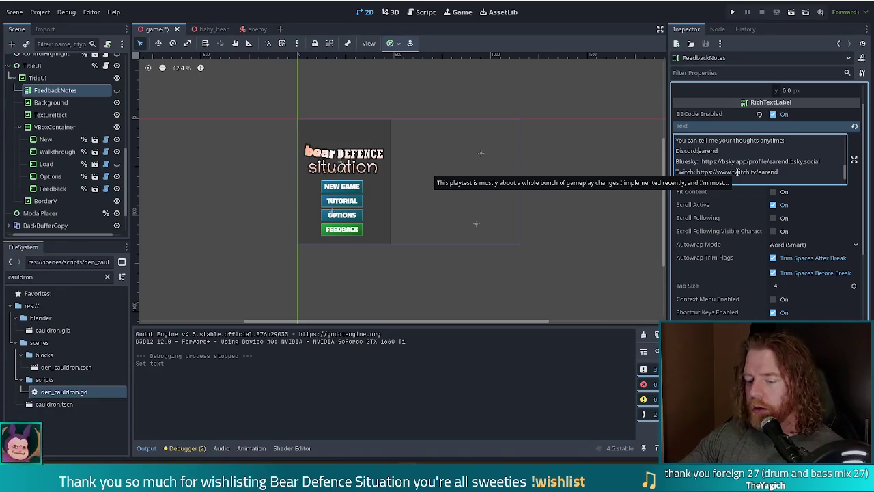
type("\\t")
key("BackSpace")
key("Tab")
key("Down")
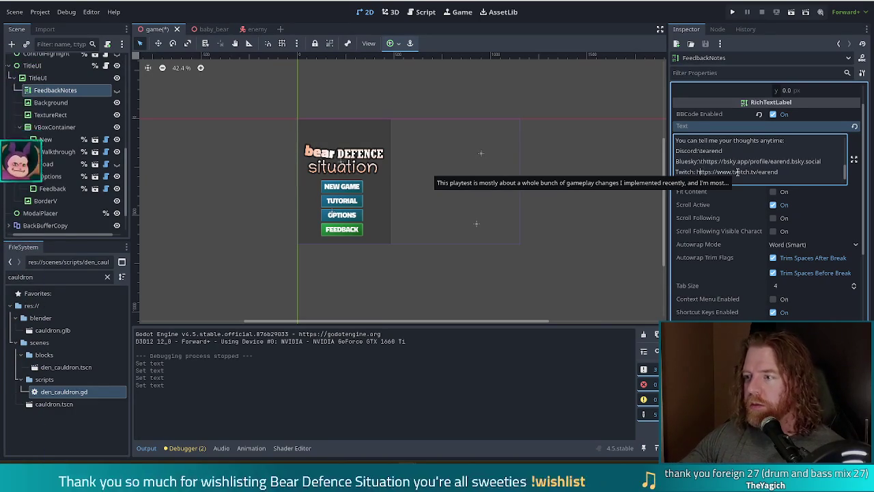
key("BackSpace")
key("Tab")
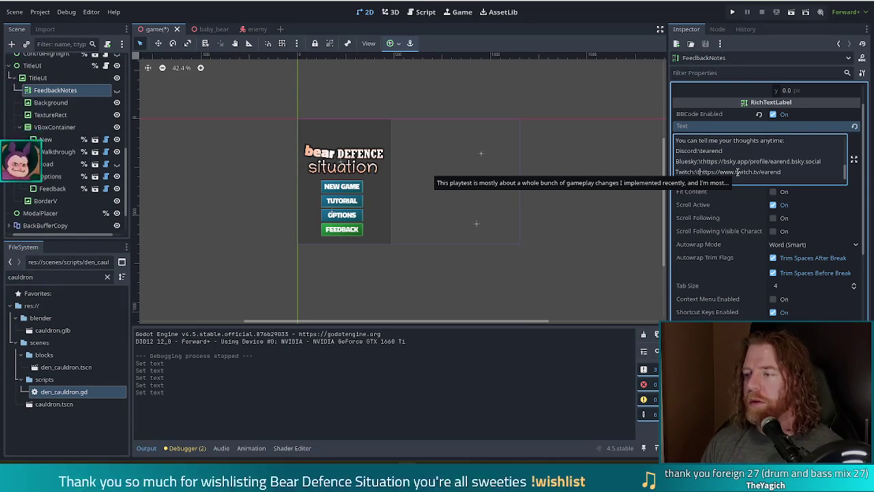
key("BackSpace")
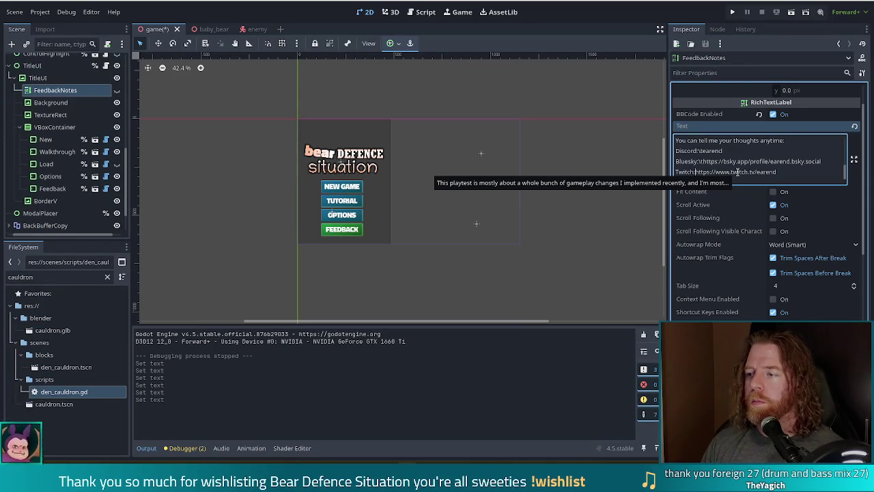
key("BackSpace")
key("Up")
key("BackSpace")
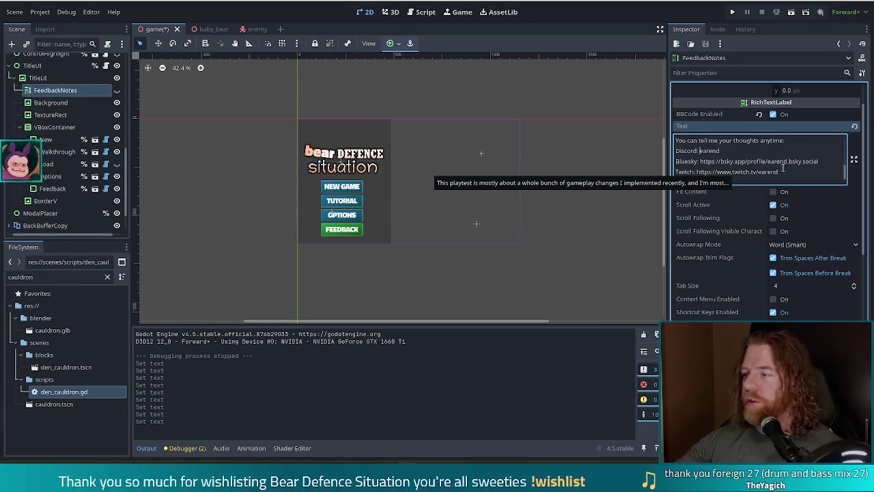
- In the expanded text editor, wrap Discord:, Bluesky: and Twitch: in [b]…[/b] tags and confirm
left_click(854, 162)
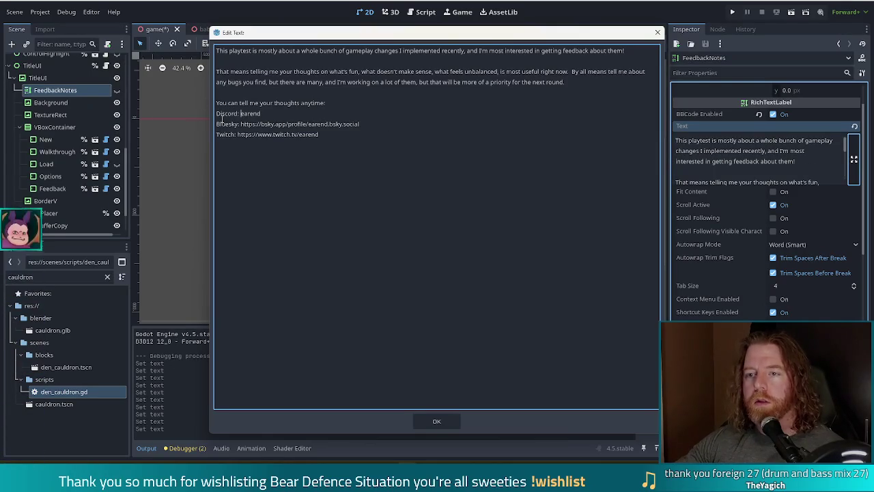
key("Down")
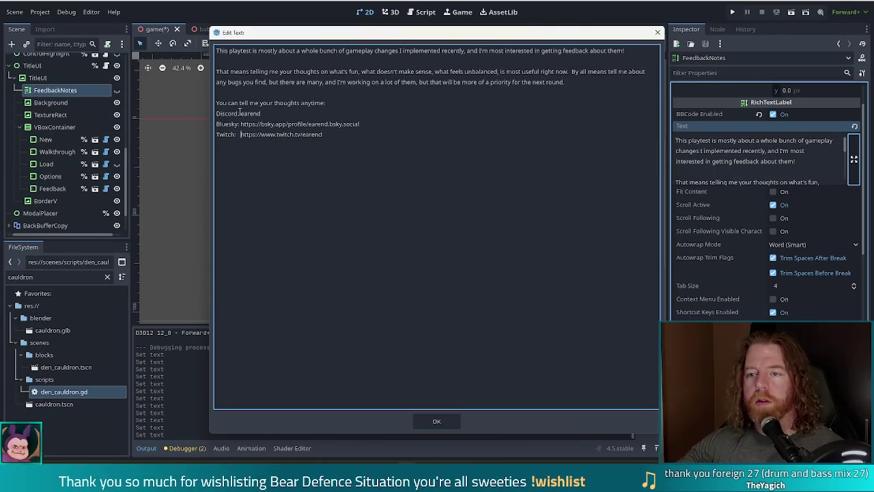
type("[b]")
key("Right")
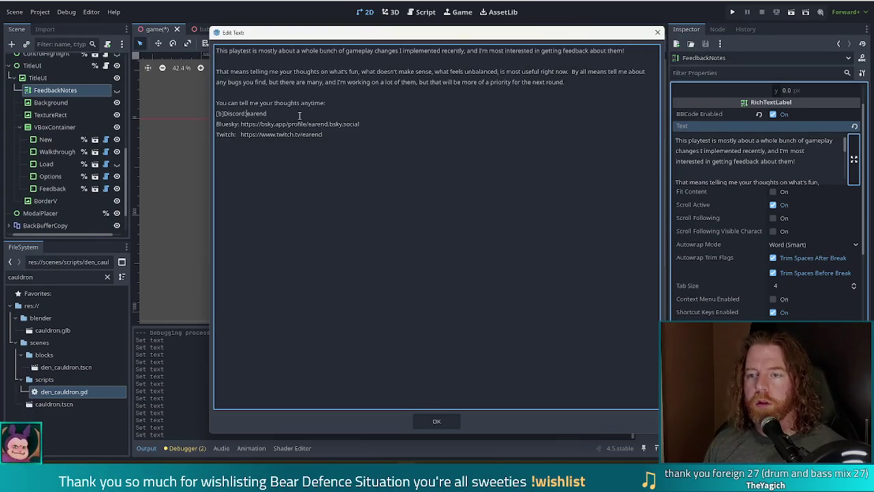
type("[/b")
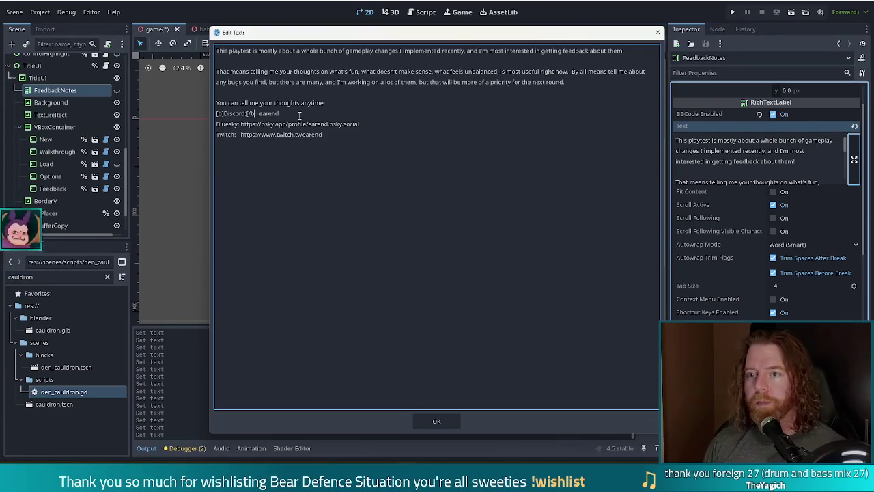
key("Down")
key("Home")
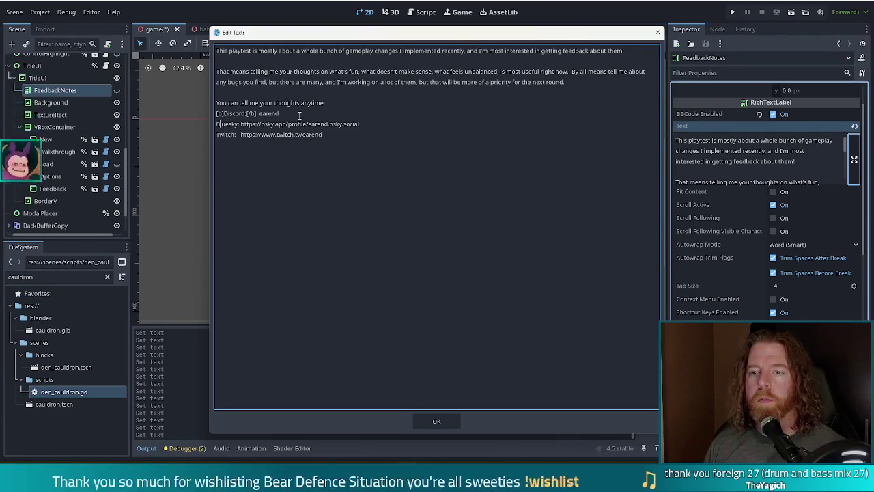
type("[b]Bluesky")
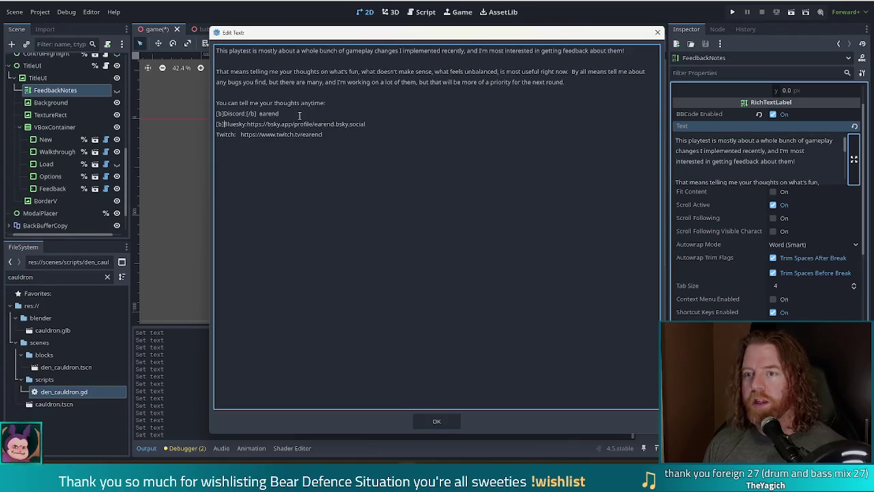
type(":[/b]")
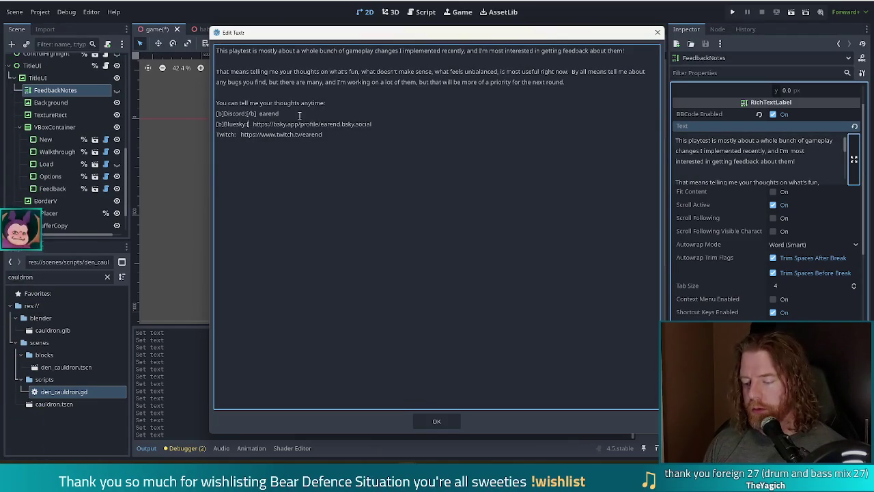
key("Down")
key("Home")
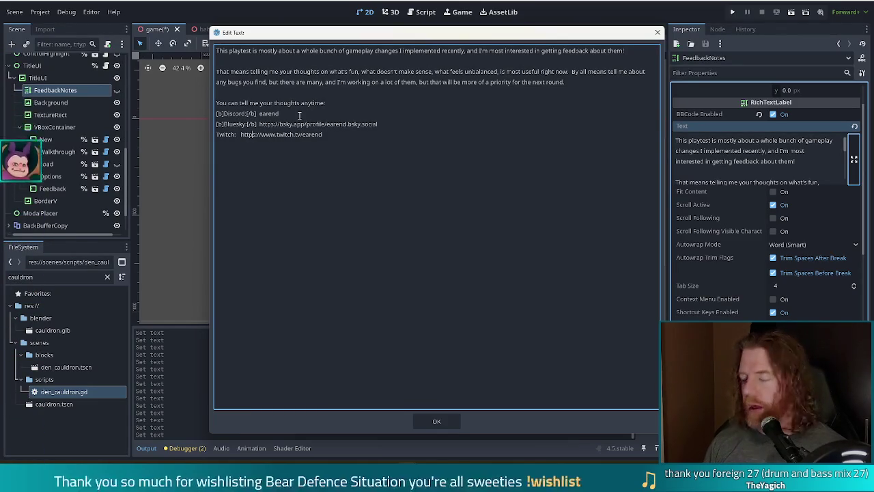
type("[b")
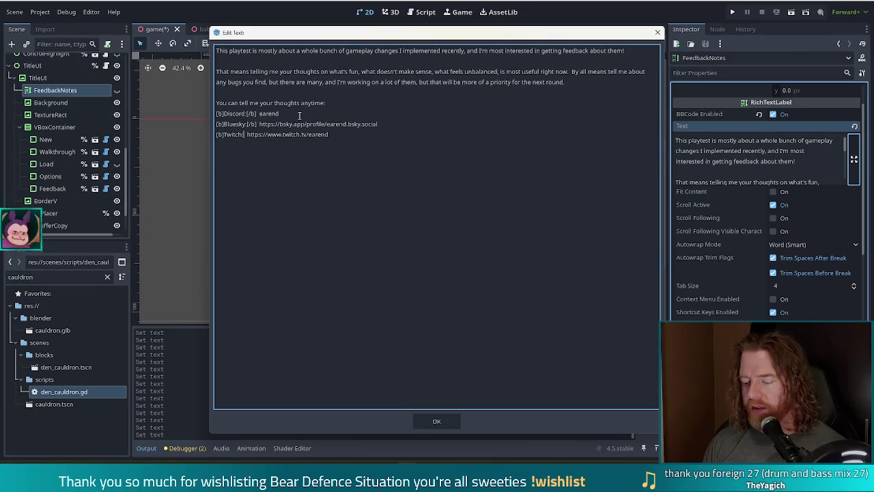
type("/b]")
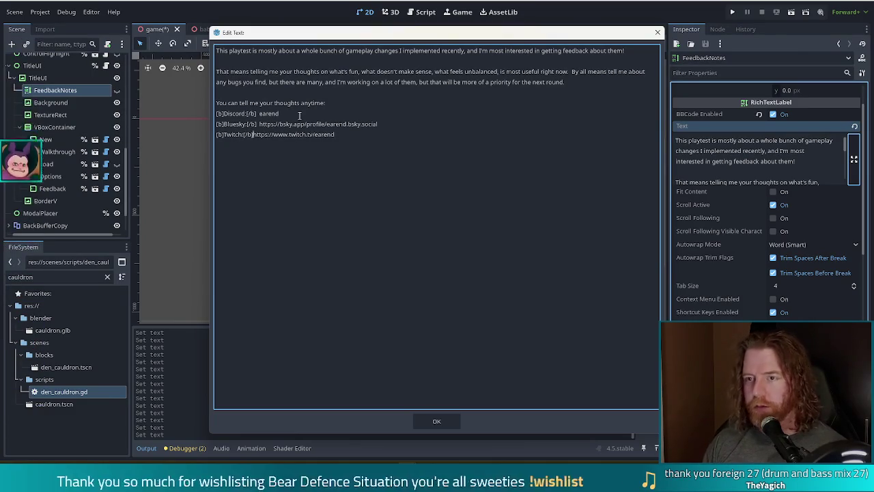
left_click(449, 420)
left_click(731, 13)
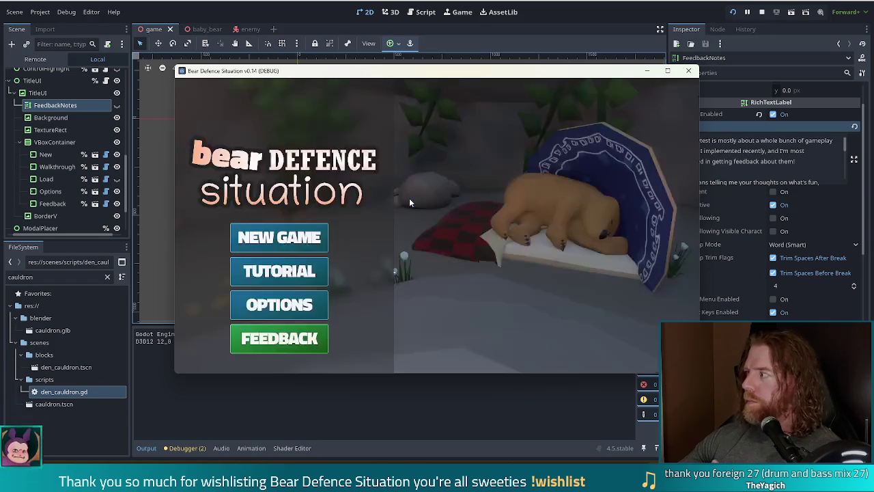
- Open FEEDBACK in the running game to verify the bold contact labels, then return to the editor
left_click(282, 346)
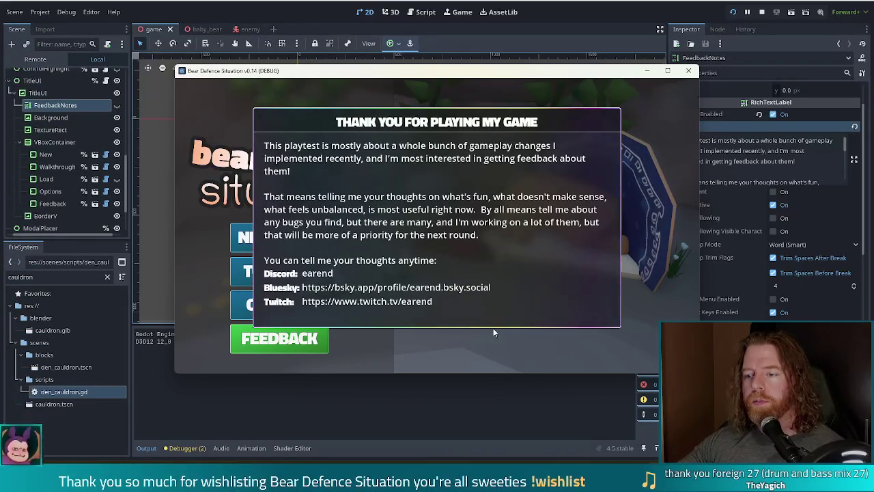
key("alt+Tab")
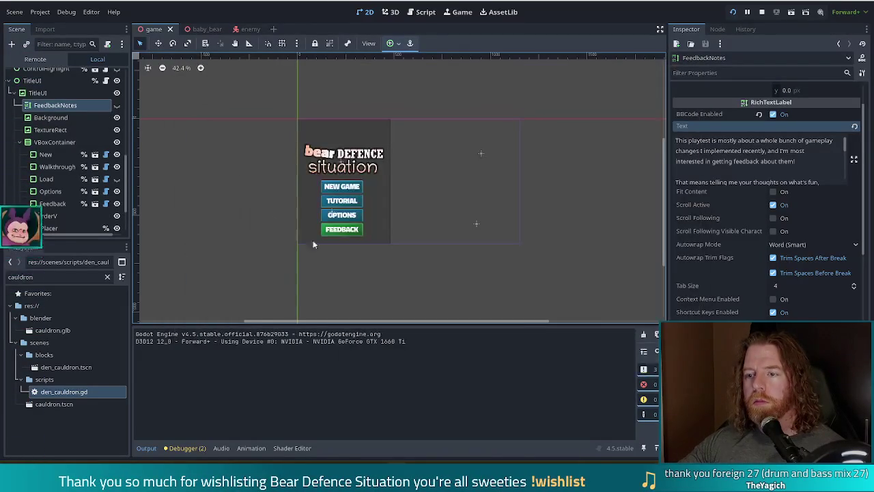
- Go to line 50 of _on_feedback_pressed in title_ui.gd, then bring the running game forward
left_click(425, 11)
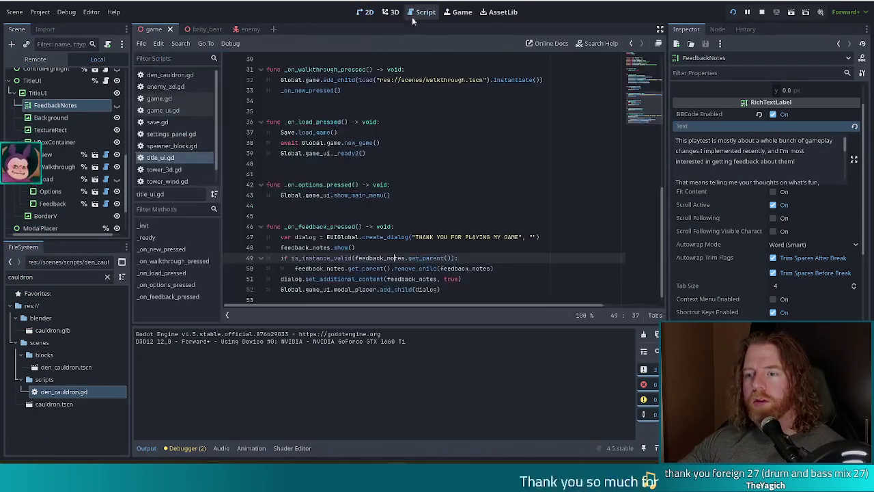
left_click(506, 265)
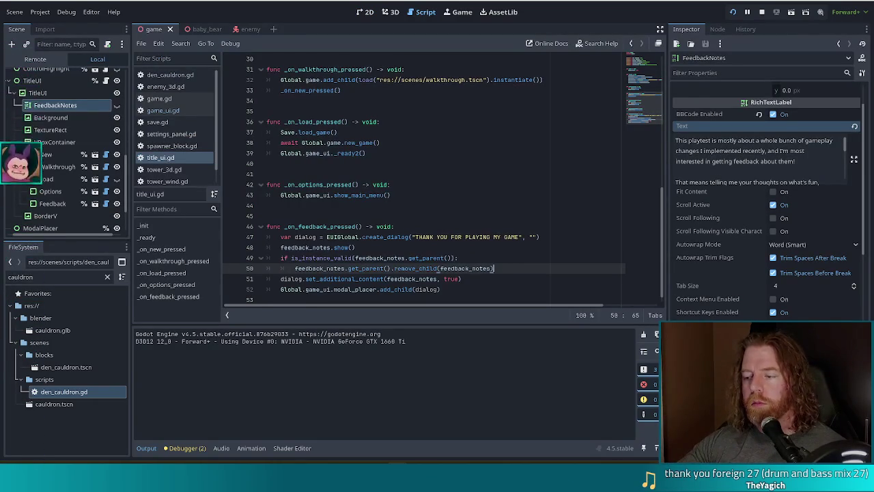
key("alt+Tab")
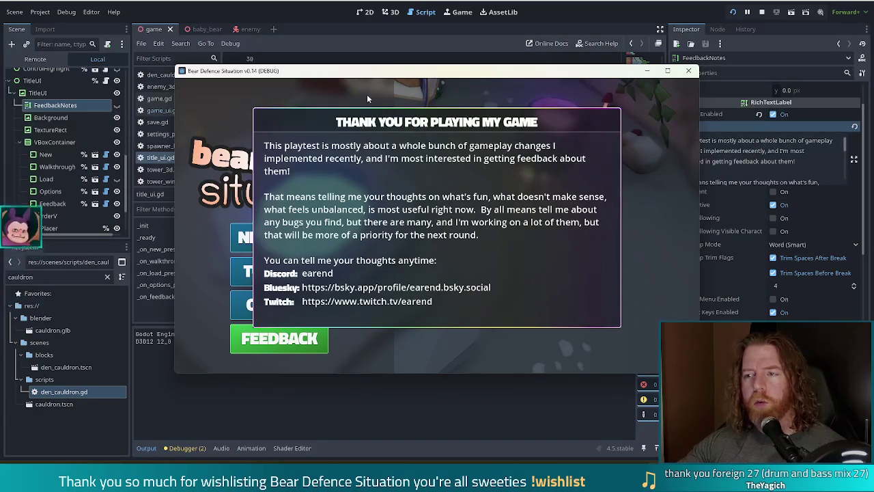
- Restart the game, check the thank-you feedback dialog, then stop the game with F8
left_click(762, 13)
left_click(732, 13)
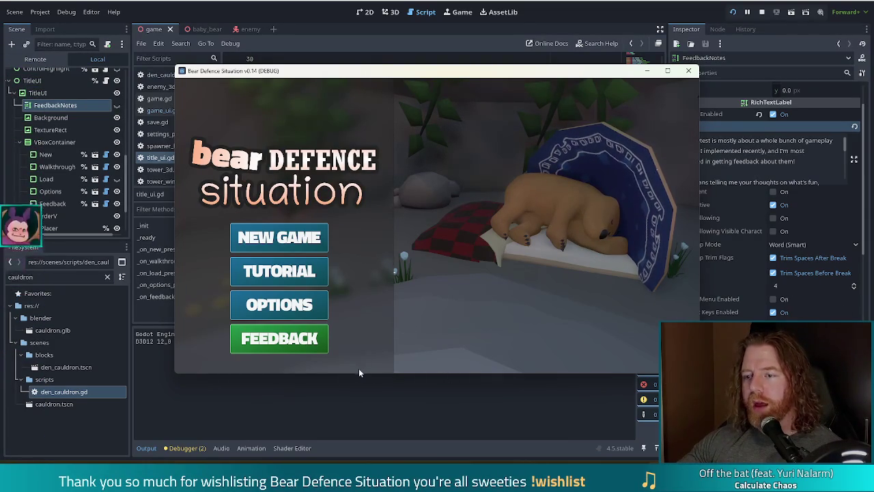
left_click(311, 342)
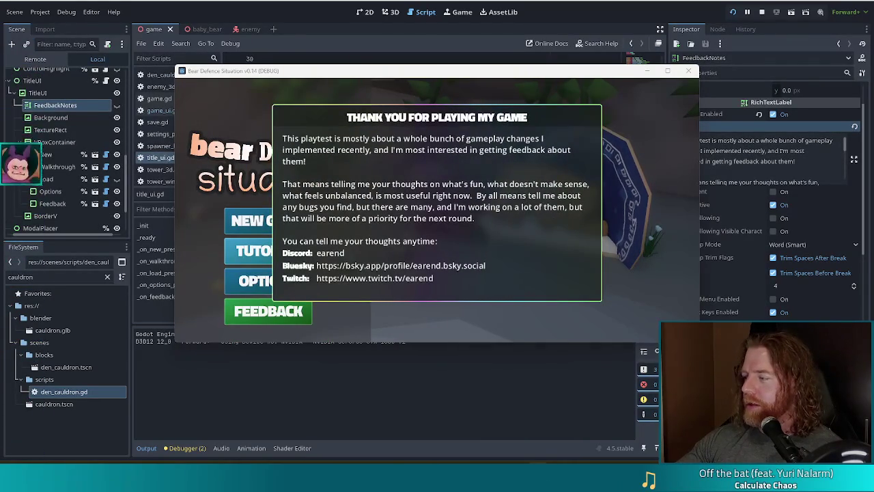
key("XF86AudioRaiseVolume")
key("XF86AudioRaiseVolume")
key("XF86AudioRaiseVolume")
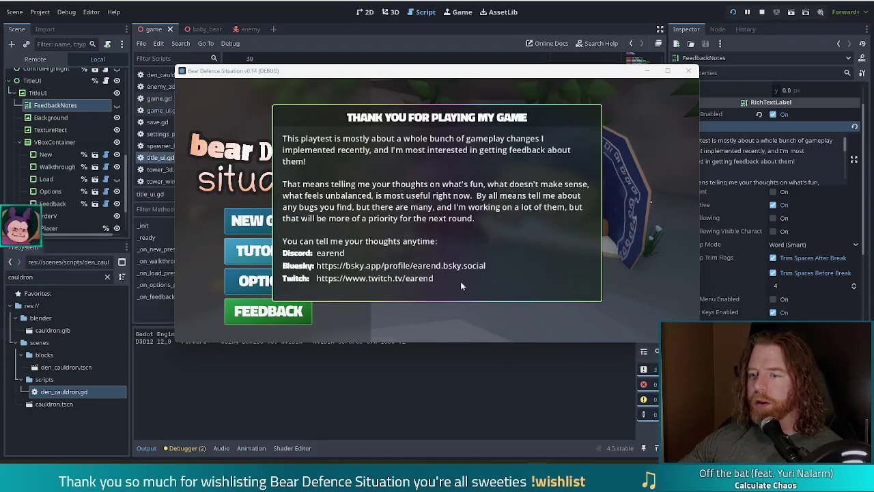
key("F8")
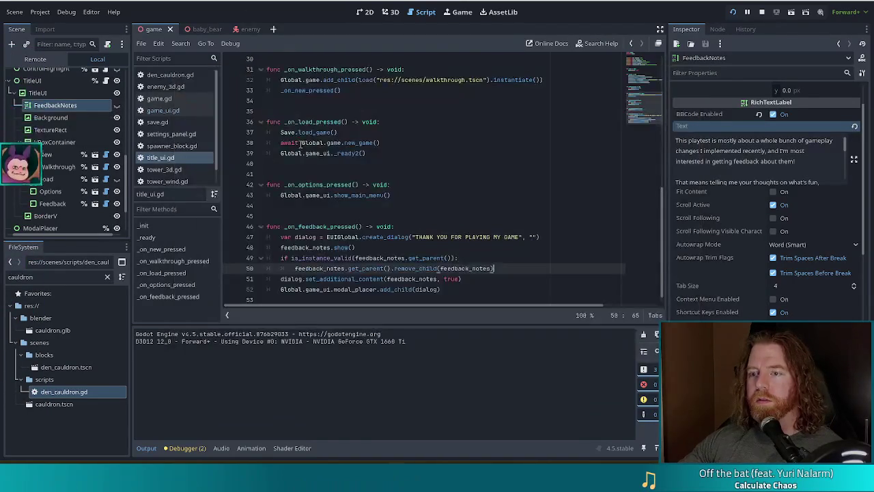
left_click(431, 259)
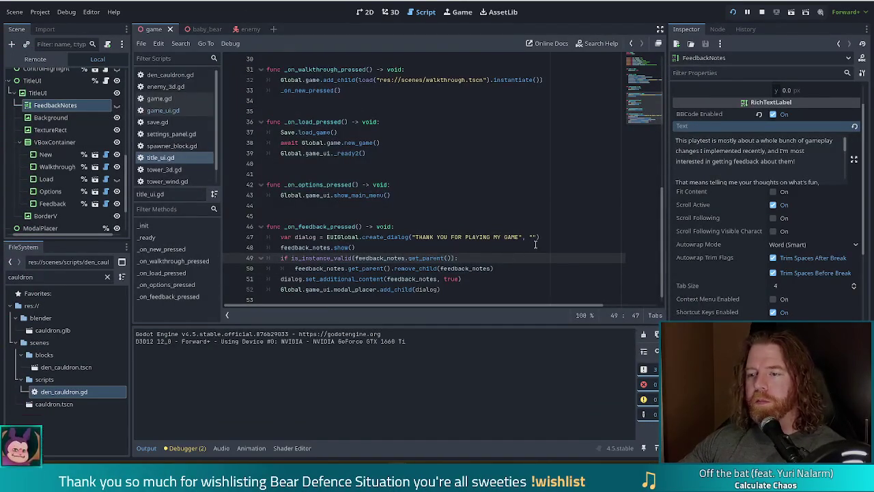
left_click(483, 281)
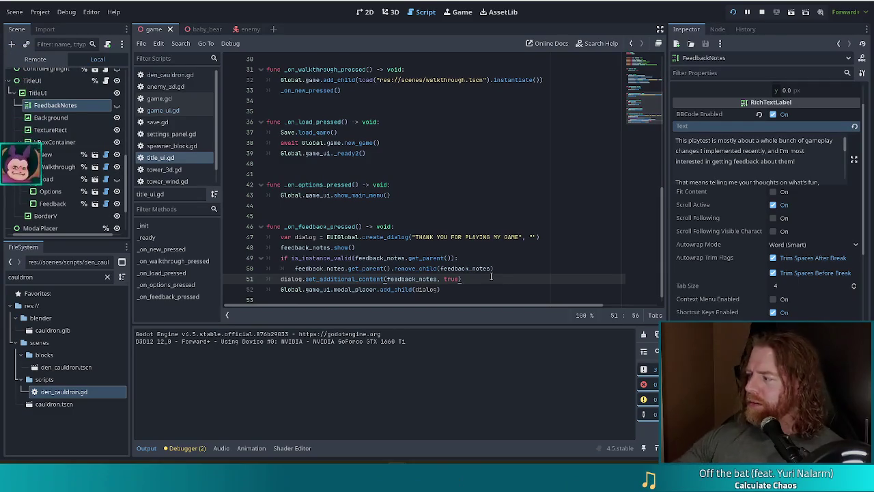
scroll(458, 247, "down", 1)
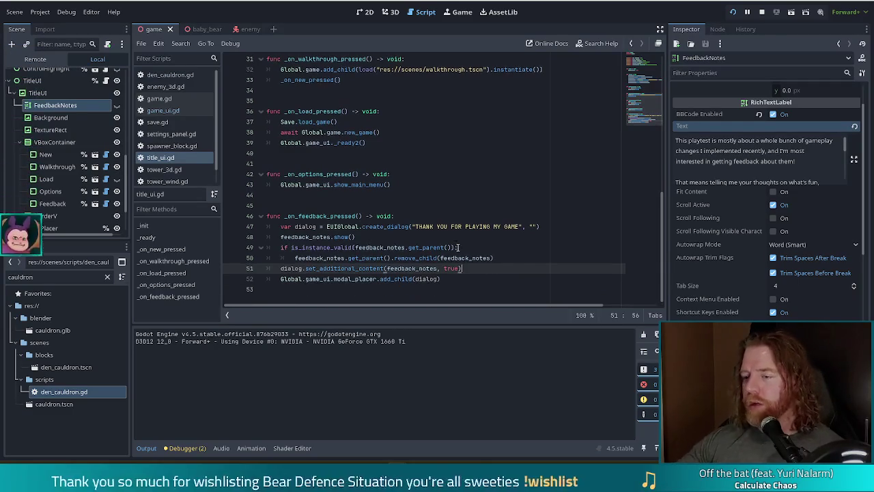
left_click(453, 278)
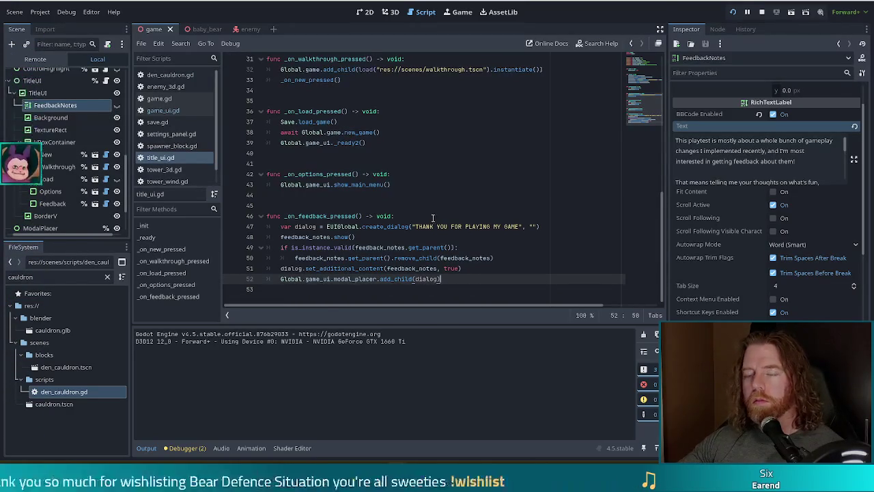
left_click(381, 247)
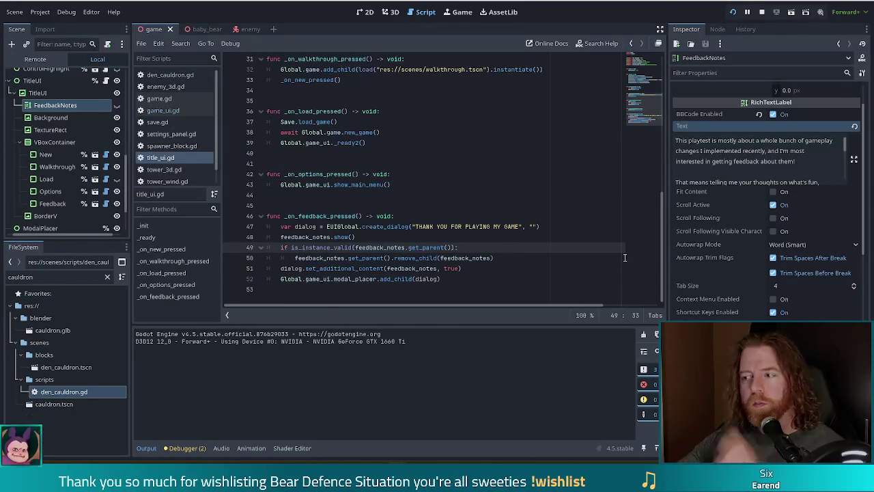
left_click(478, 279)
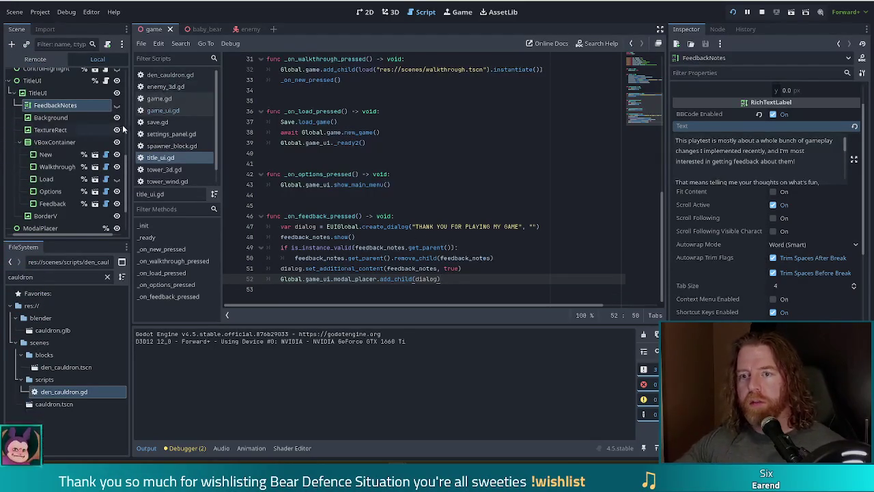
- In game_ui.gd, locate and select the _menu_dialog.modal = true line to copy
left_click(183, 111)
left_click(421, 204)
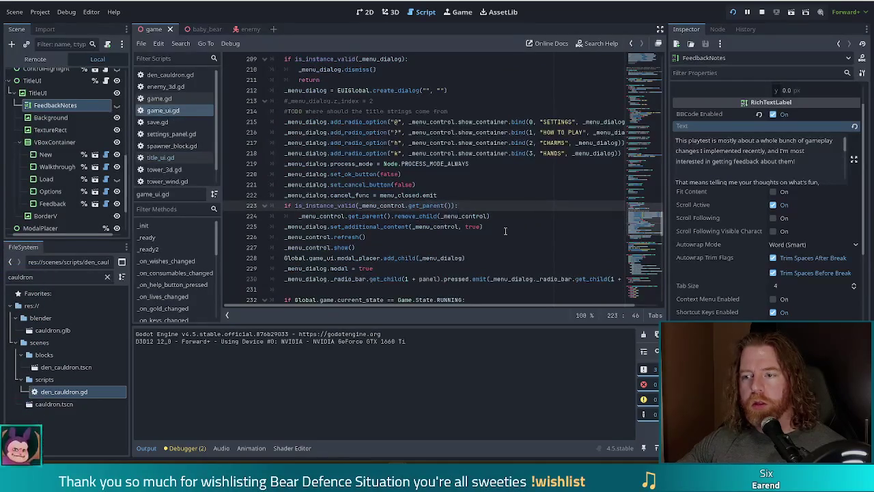
left_click(499, 227)
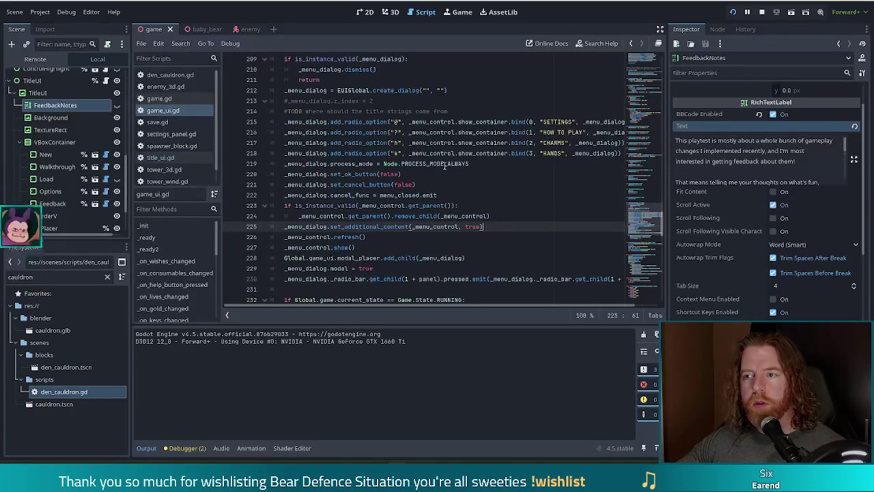
scroll(444, 167, "down", 3)
scroll(444, 174, "up", 4)
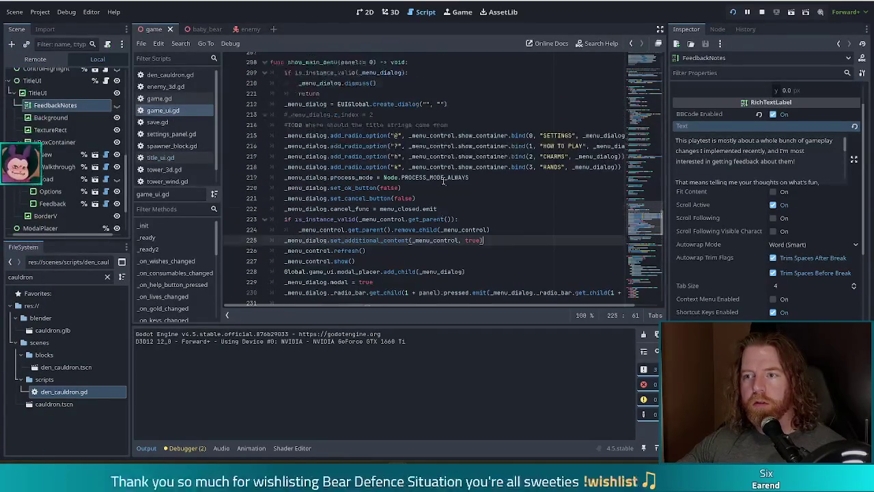
scroll(444, 180, "up", 3)
scroll(444, 183, "down", 3)
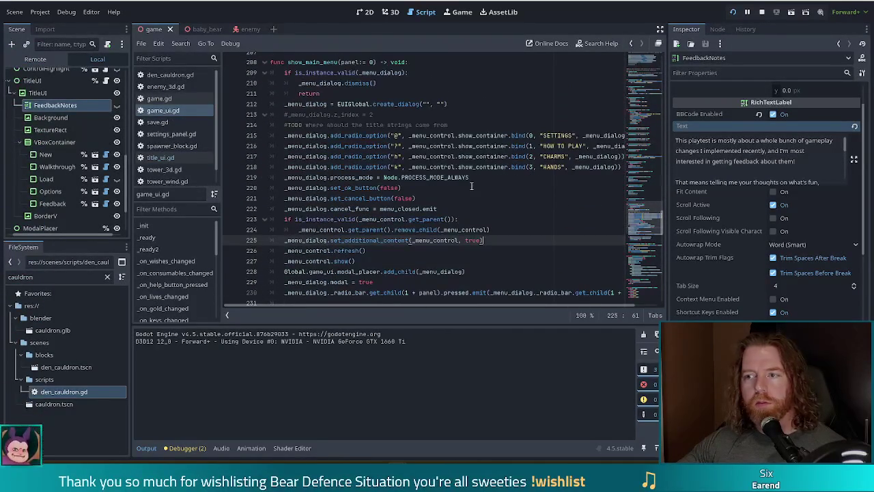
scroll(471, 185, "down", 3)
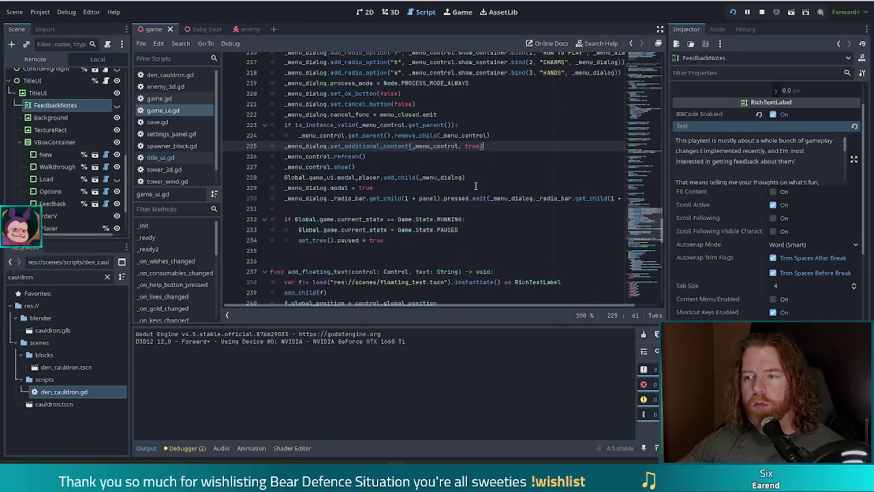
left_click(483, 178)
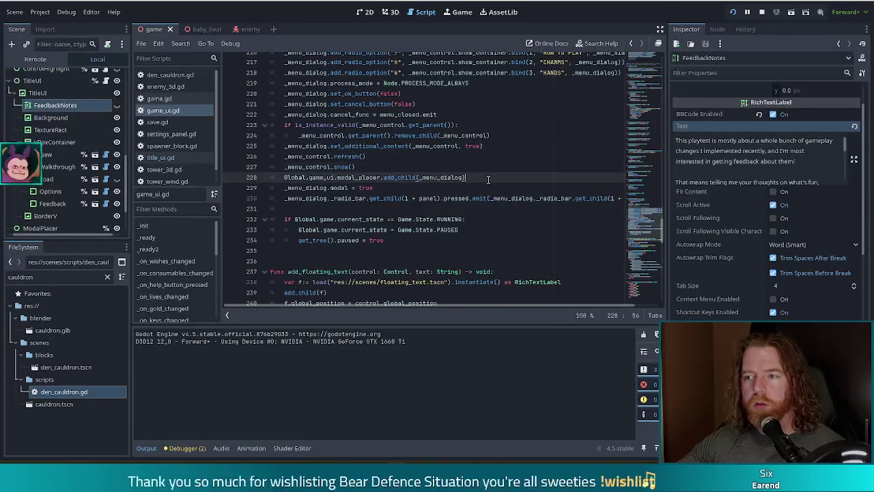
left_click(464, 188)
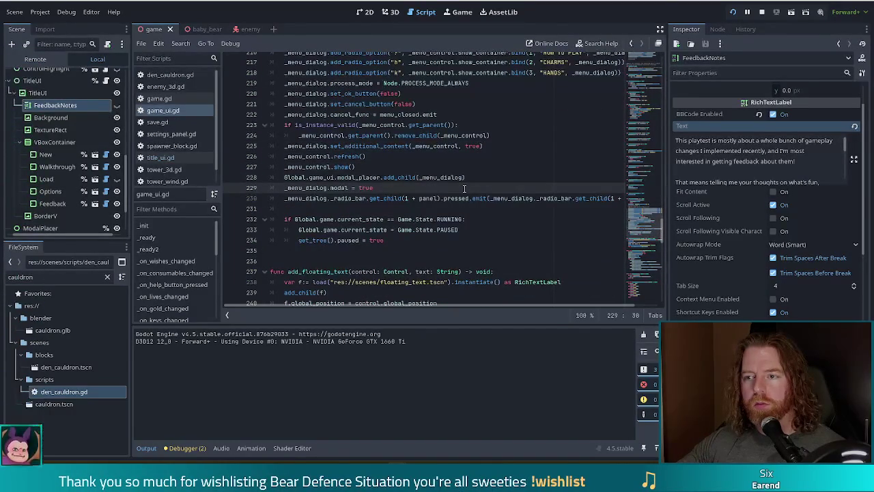
left_click_drag(480, 188, 485, 180)
key("ctrl+c")
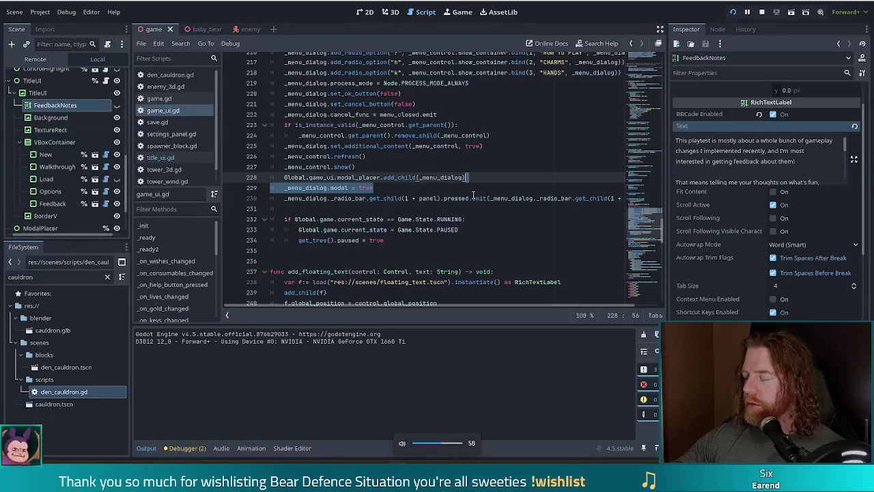
- Paste it into title_ui.gd as dialog.modal = true above the add_child call, then save
left_click(160, 157)
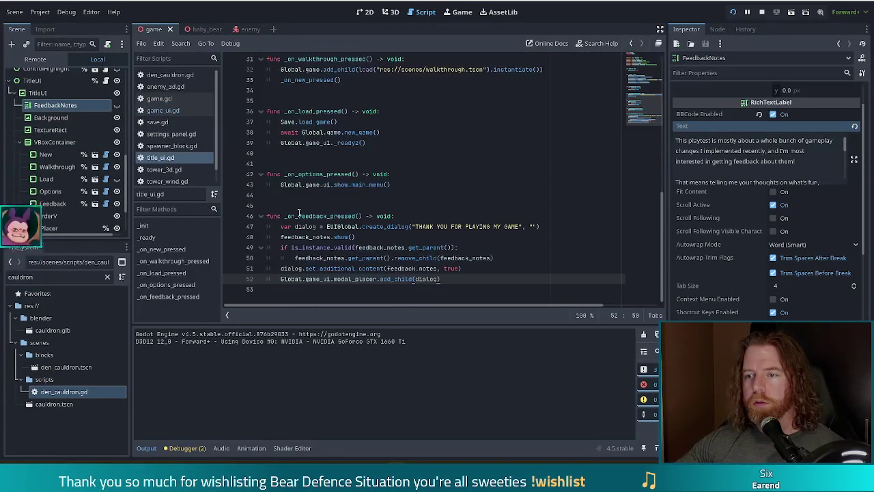
key("Return")
key("ctrl+v")
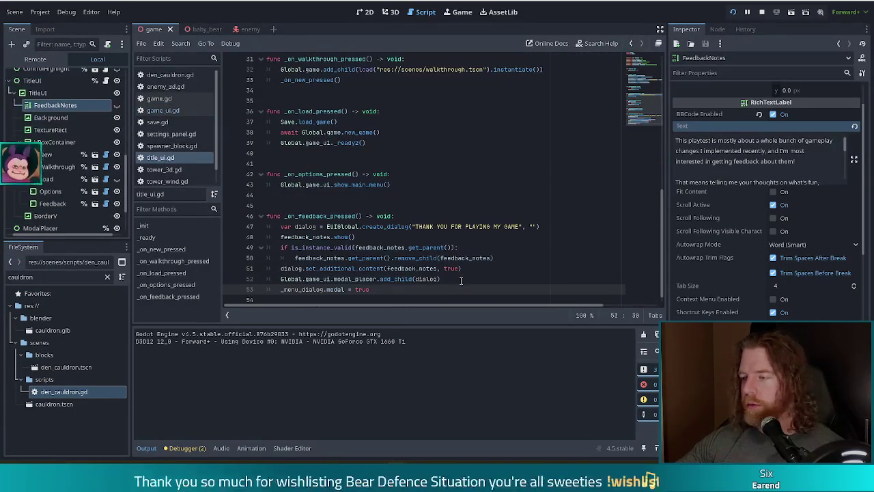
double_click(300, 289)
type("dialog")
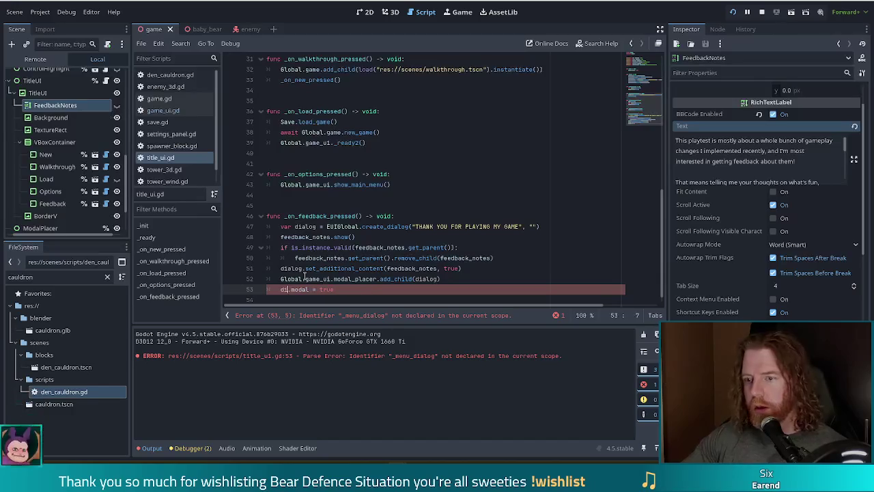
key("Escape")
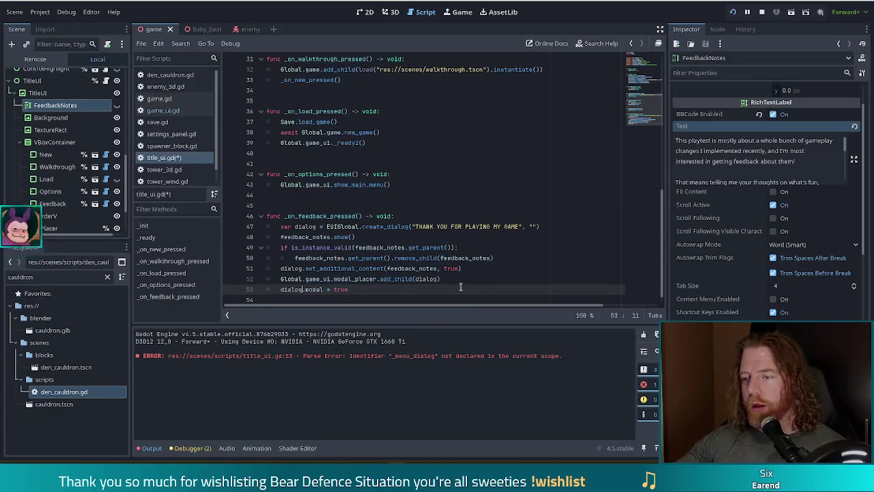
key("End")
key("alt+Up")
key("ctrl+s")
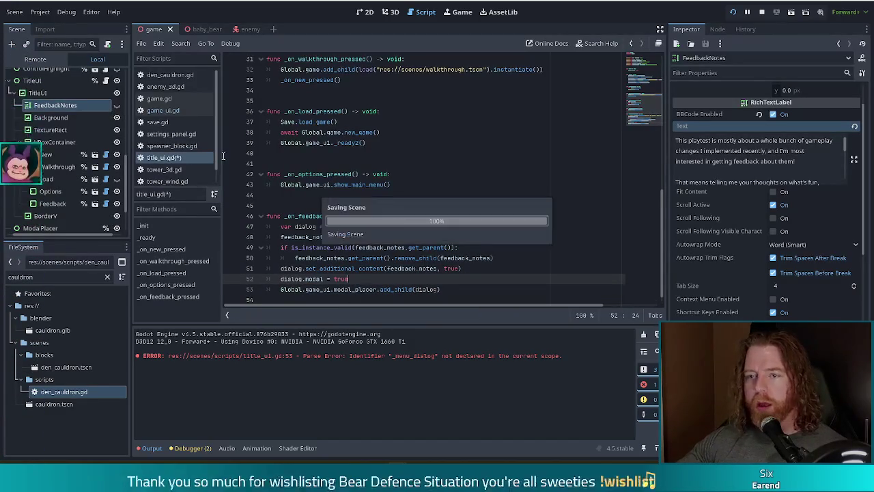